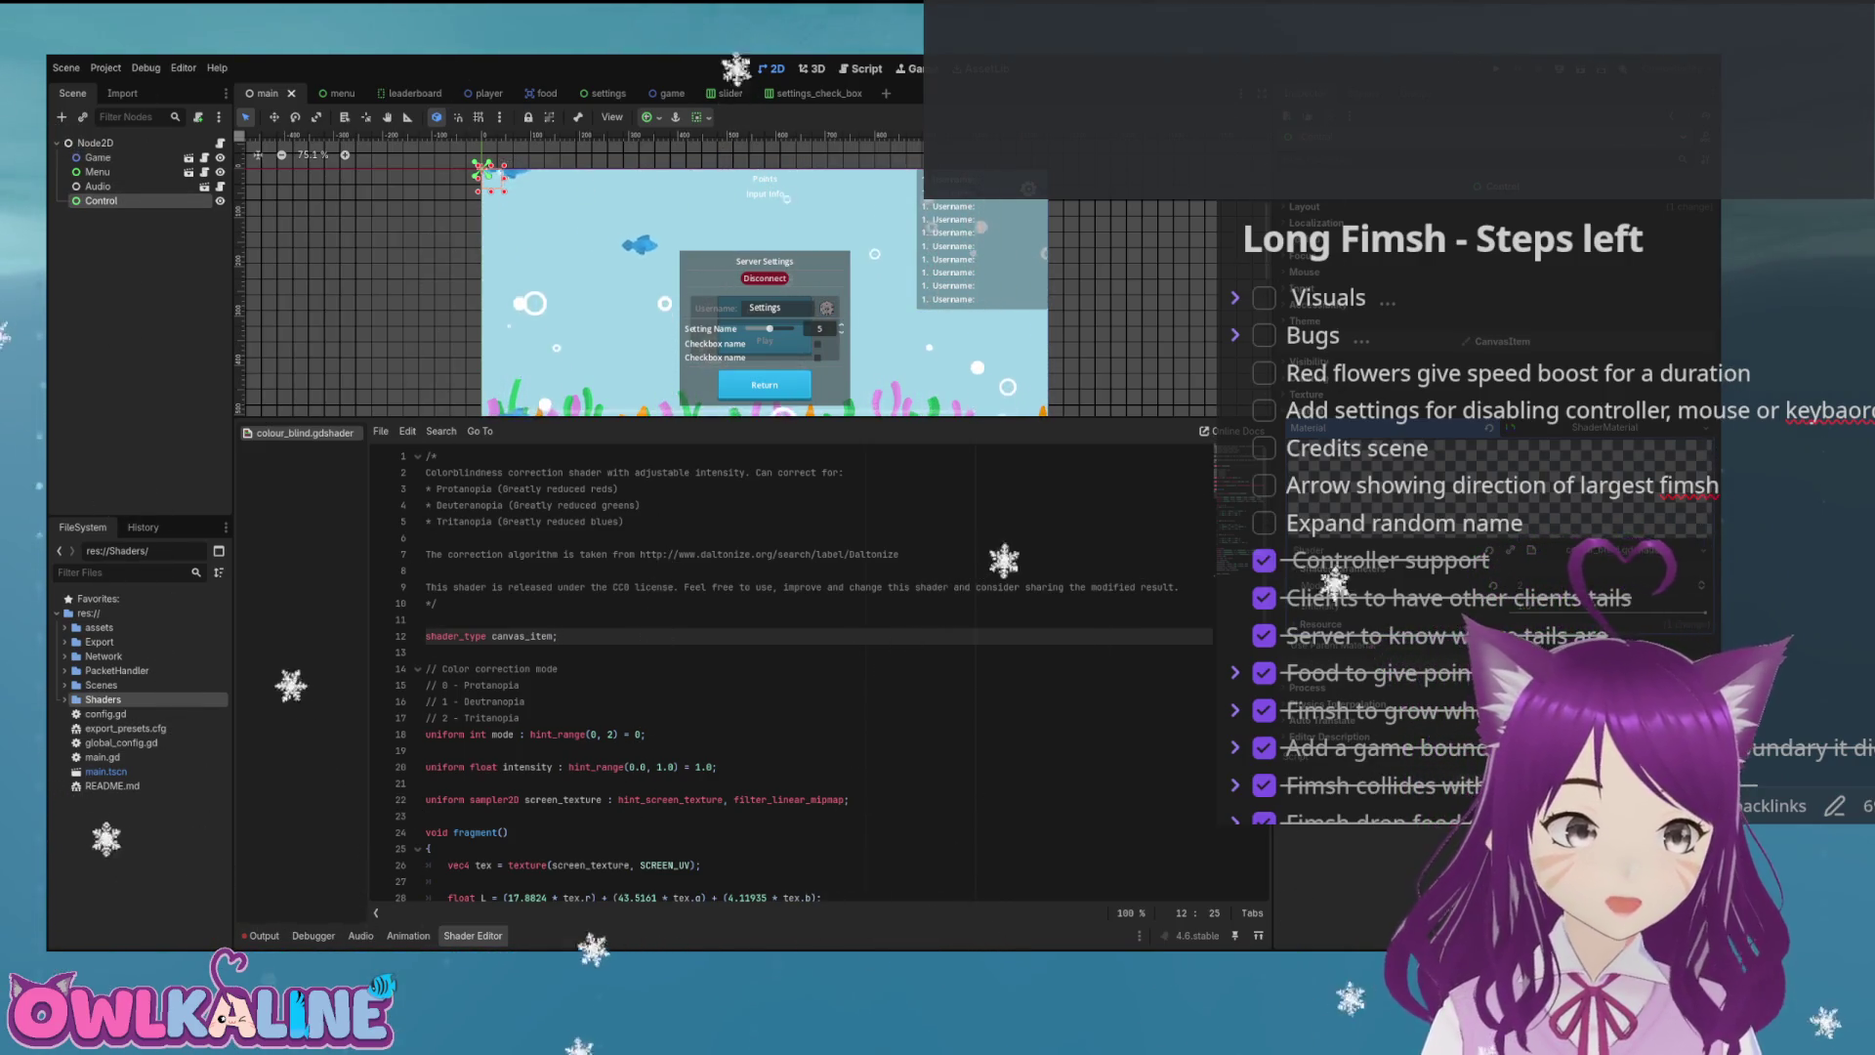
Delete the Control node from the main scene and add a BackBufferCopy child under Node2D.
key(Delete)
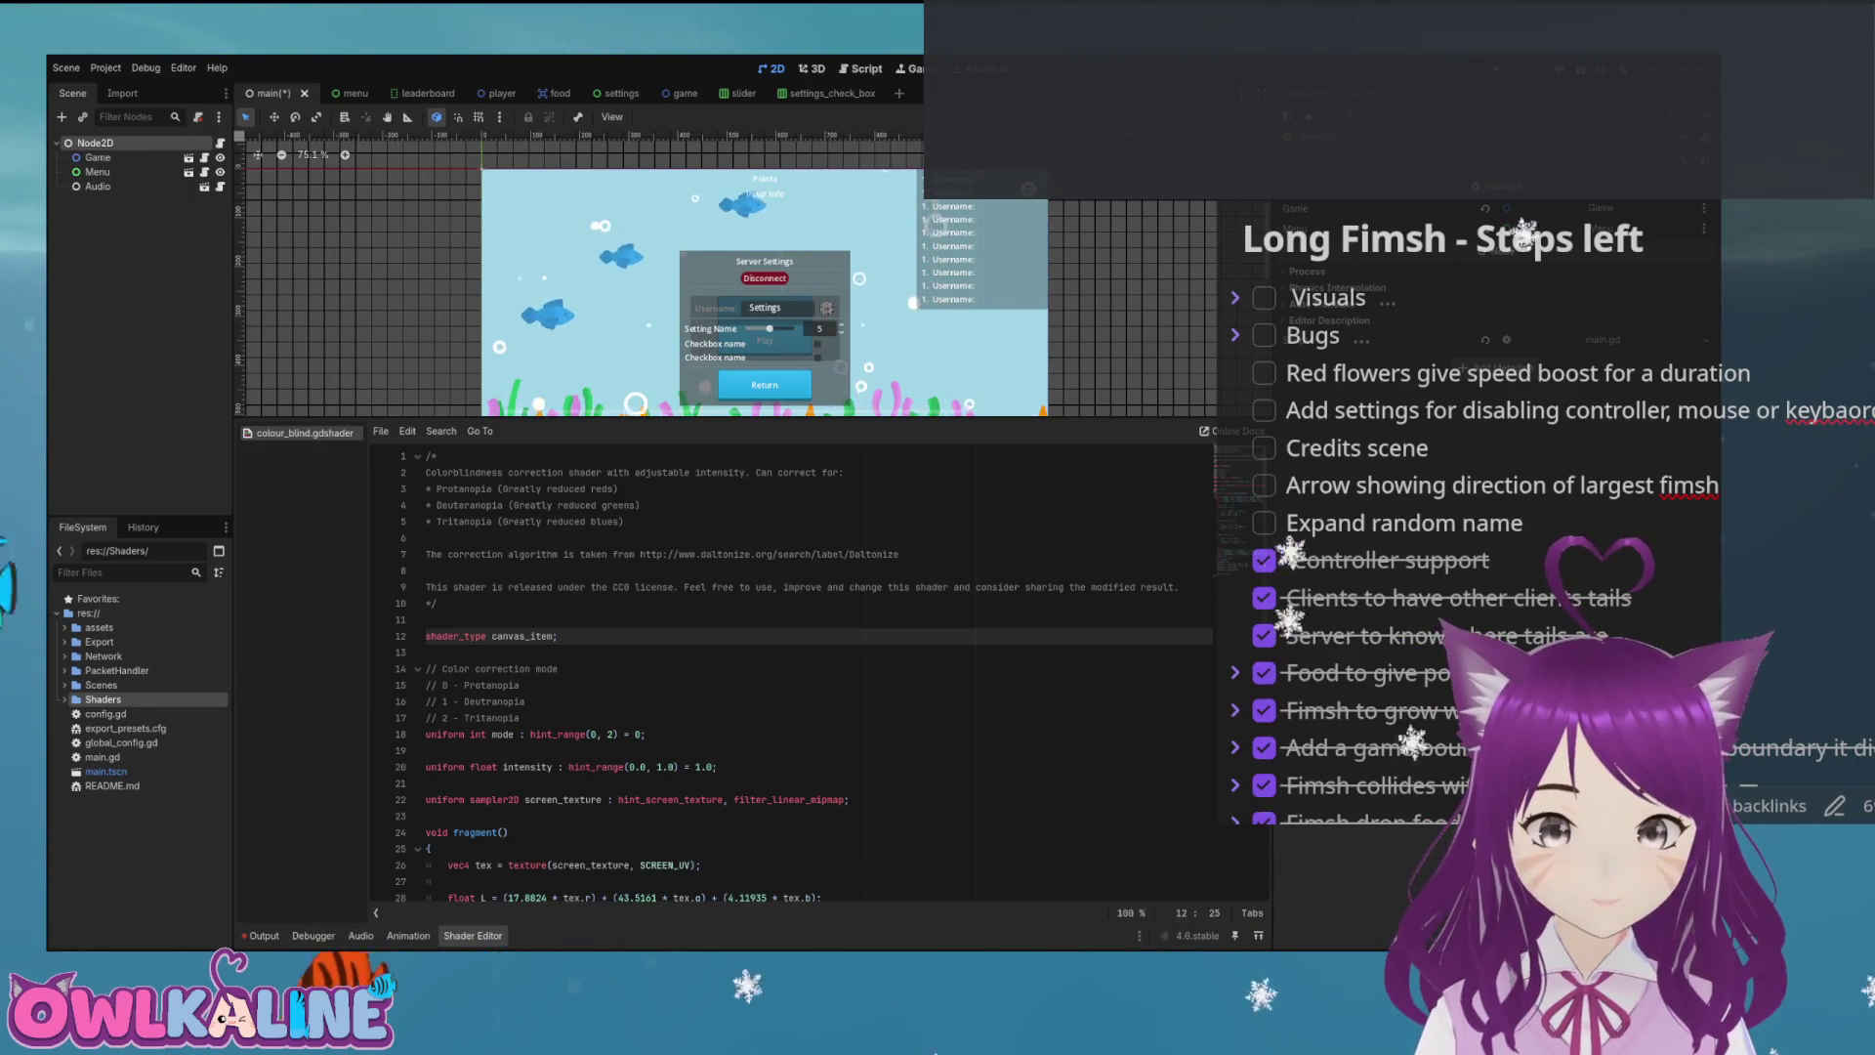
key(Return)
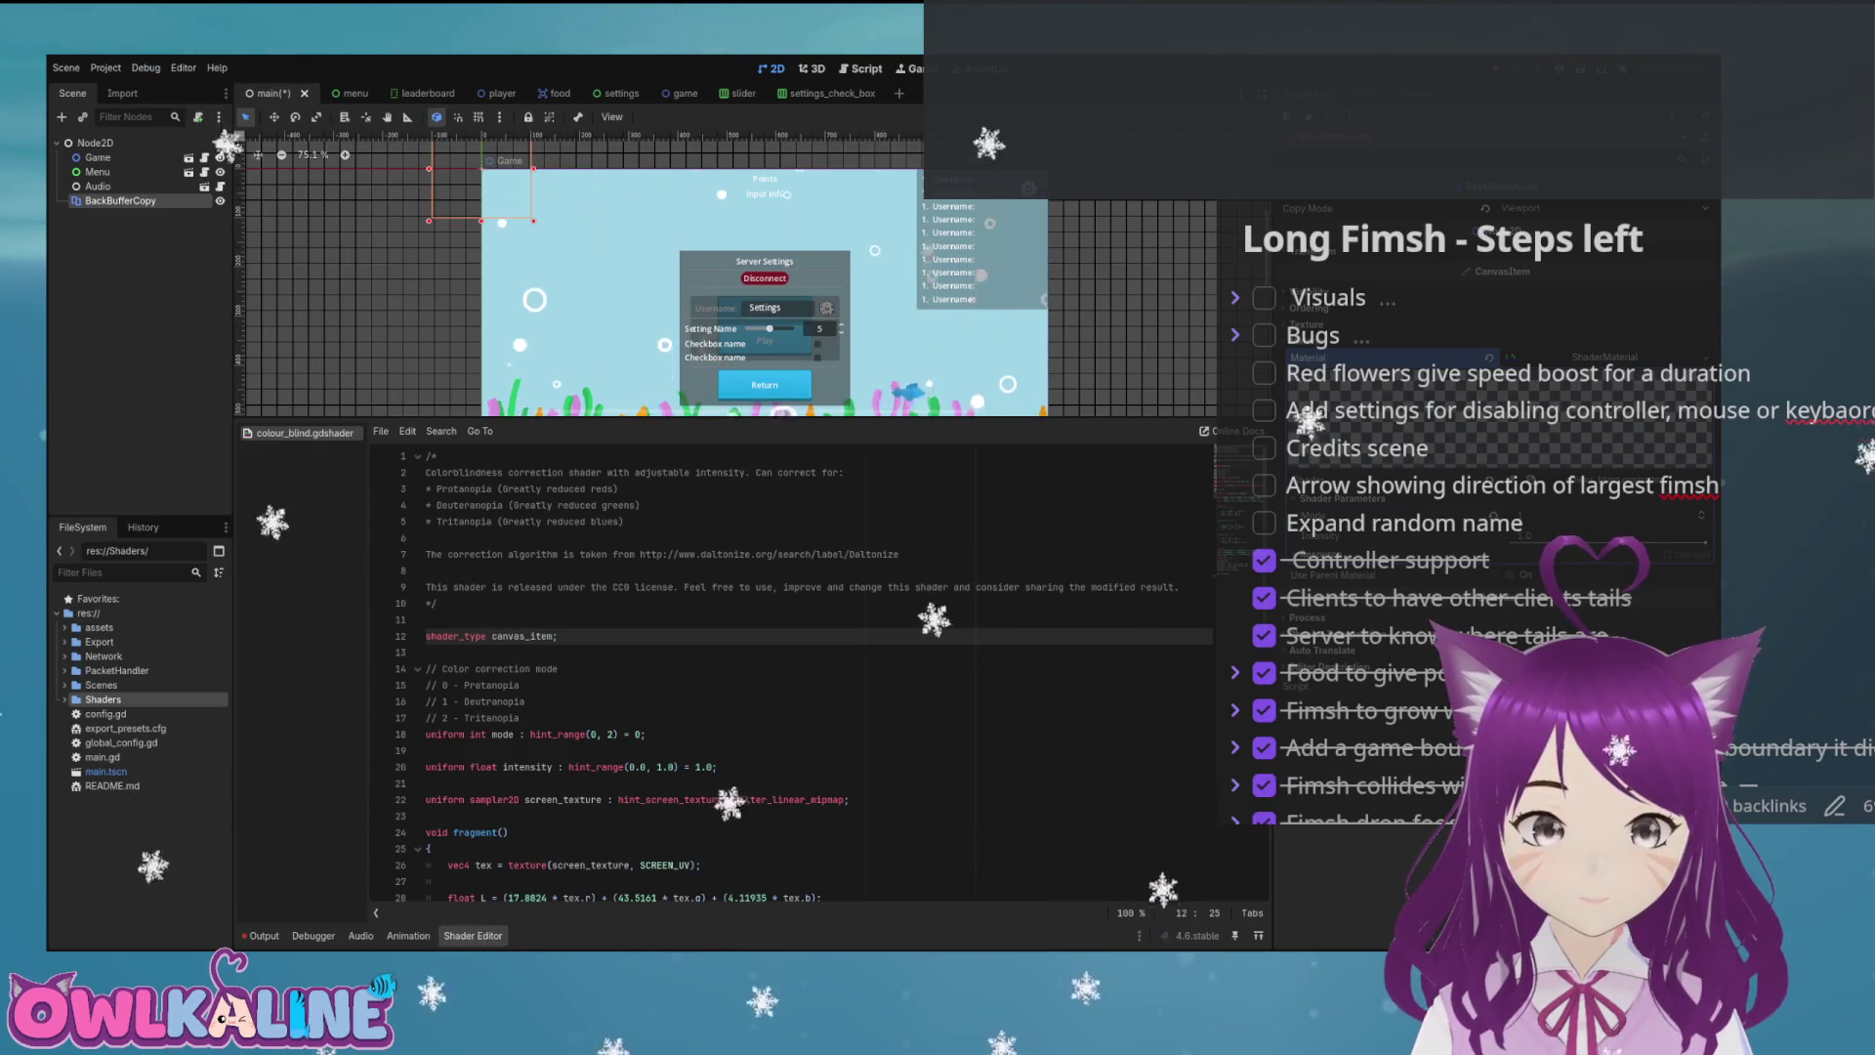
Enlarge and zoom the scene view, then save and run the game to see the toggled-signal errors.
drag(752, 420, 752, 605)
scroll(691, 390, up, 2)
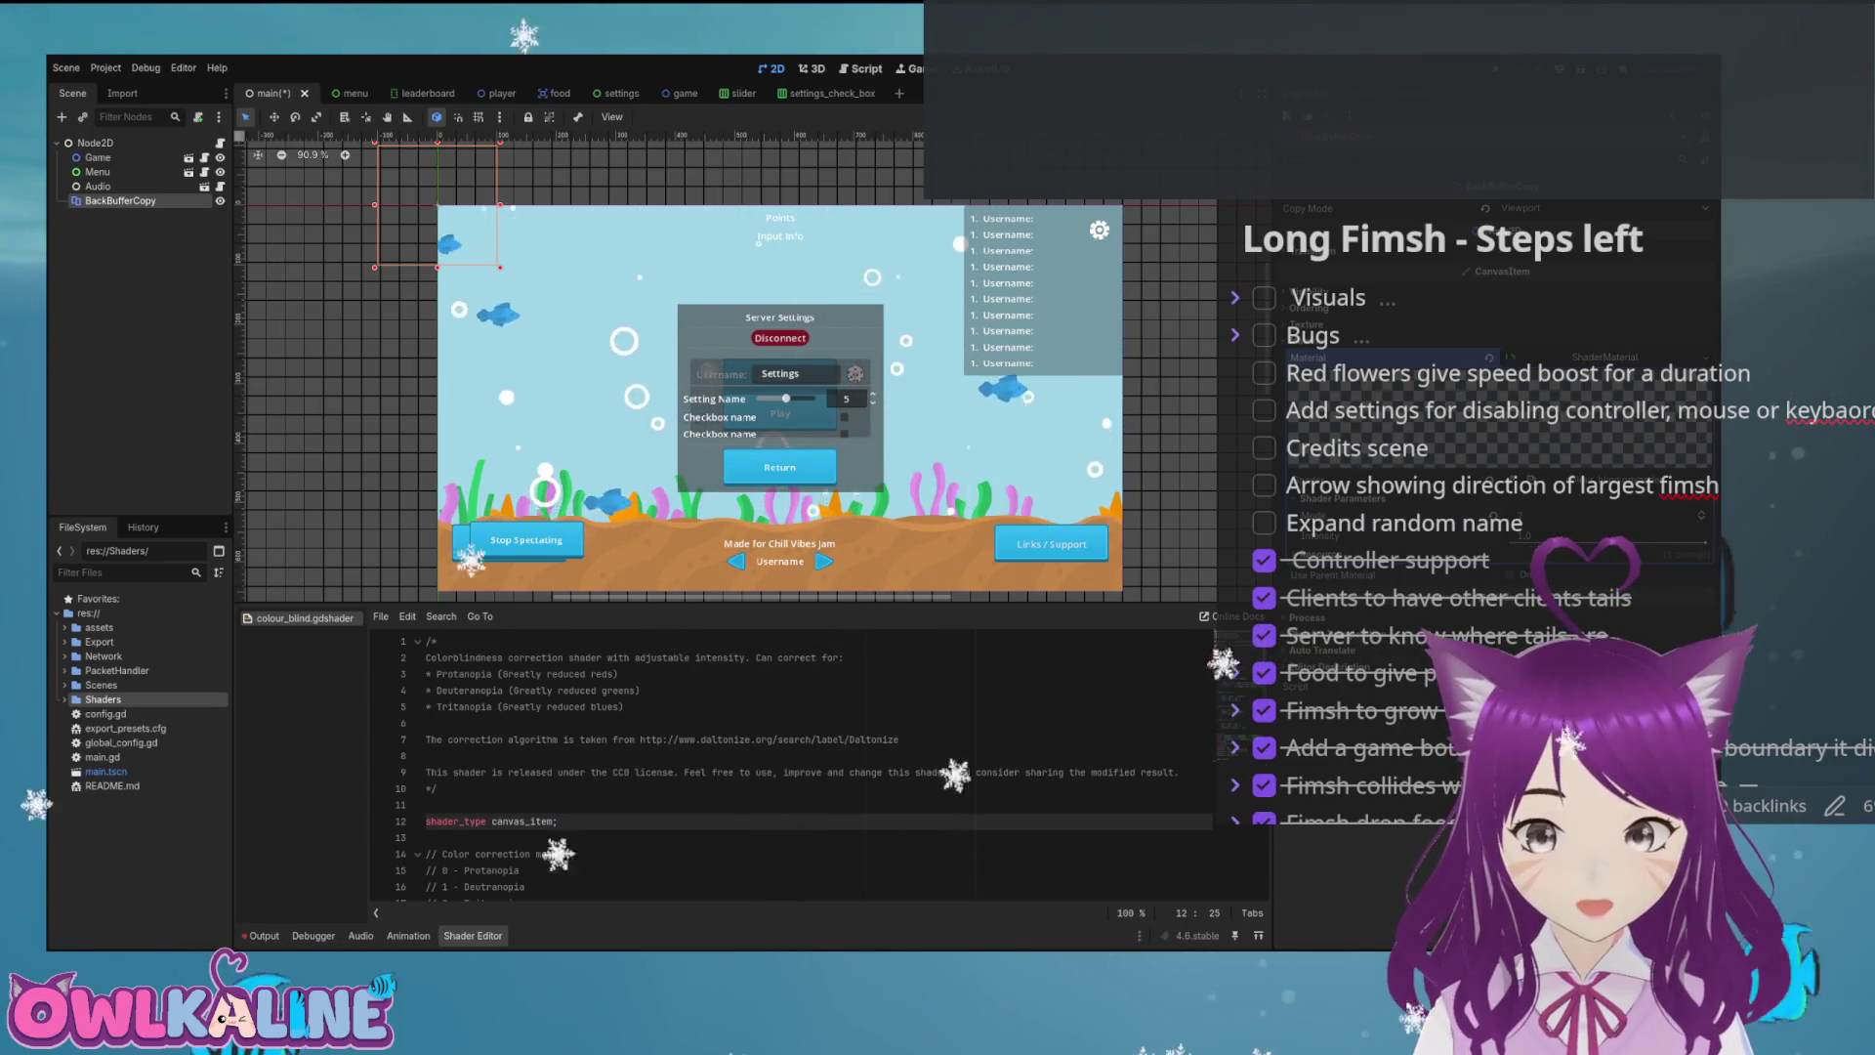
key(F5)
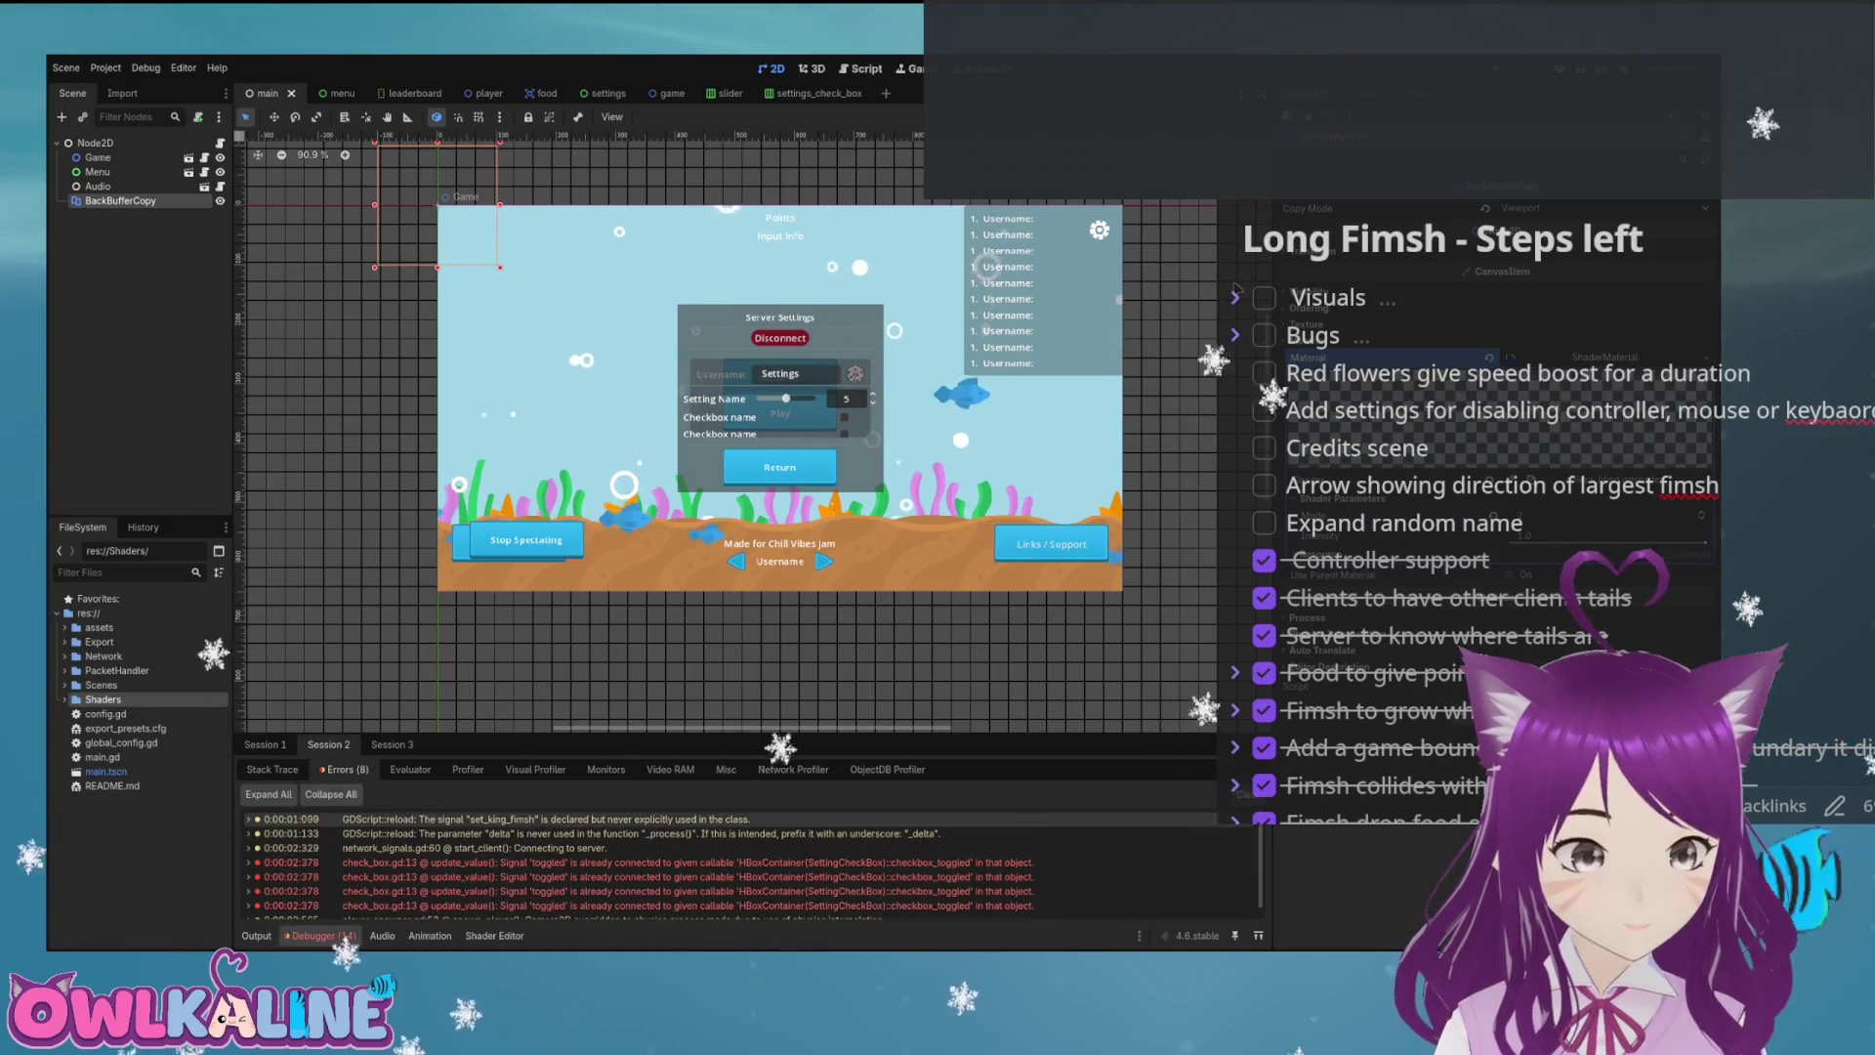
Jump from the debugger error to the toggled connection on line 13 of check_box.gd.
key(ctrl+F3)
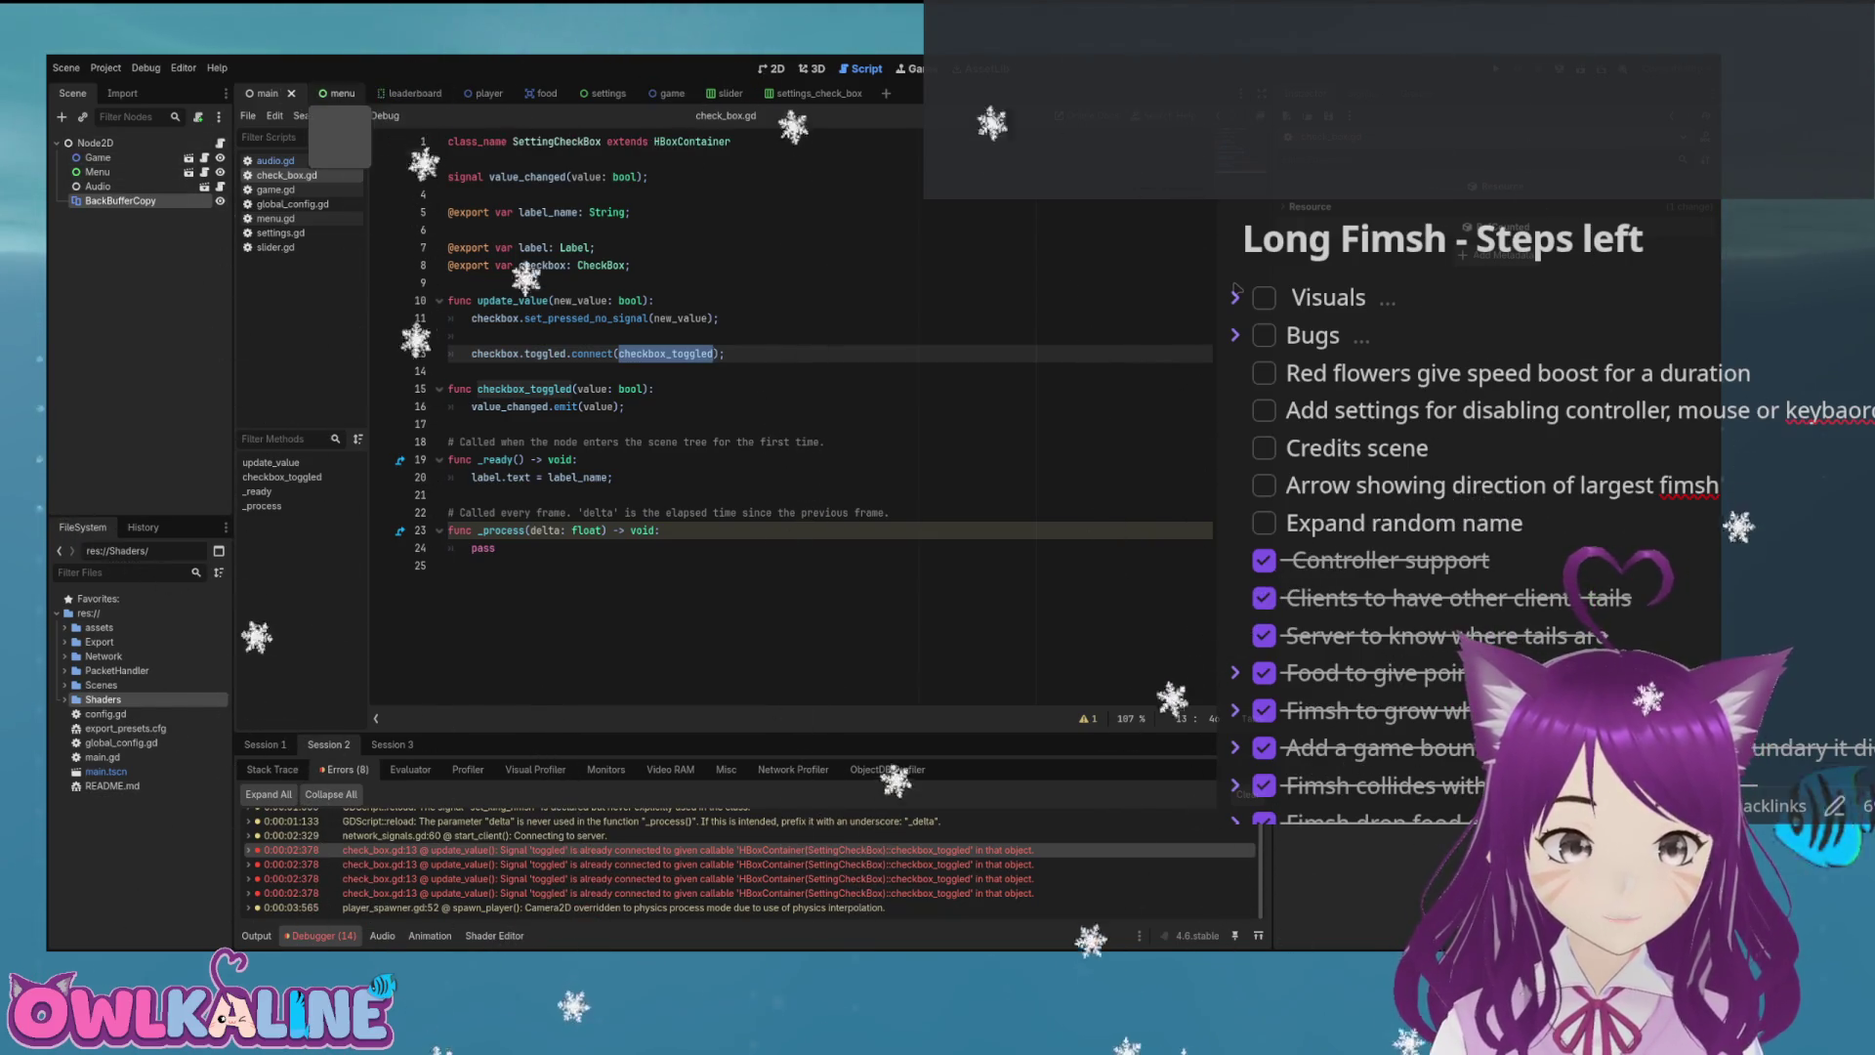
Review the disable_keyboard and disable_controller value_changed connections in settings.gd, then return to check_box.gd.
click(601, 94)
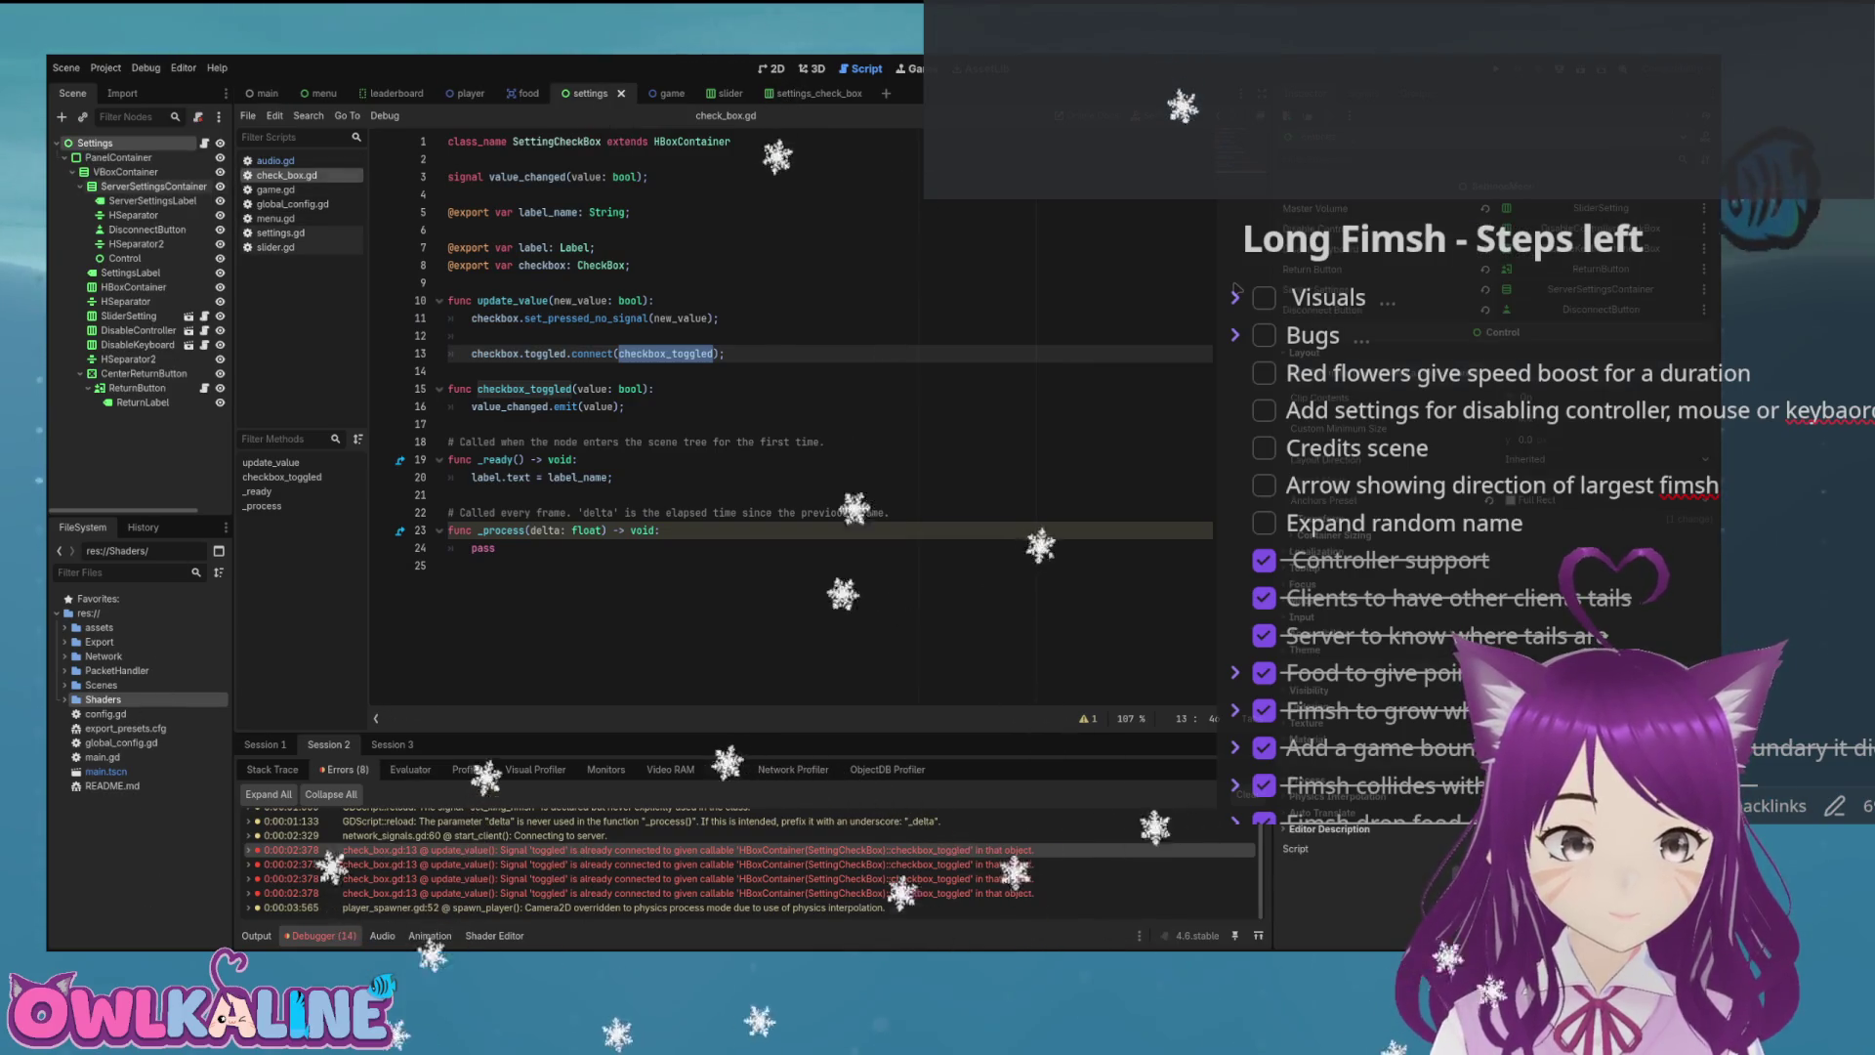
scroll(791, 420, down, 3)
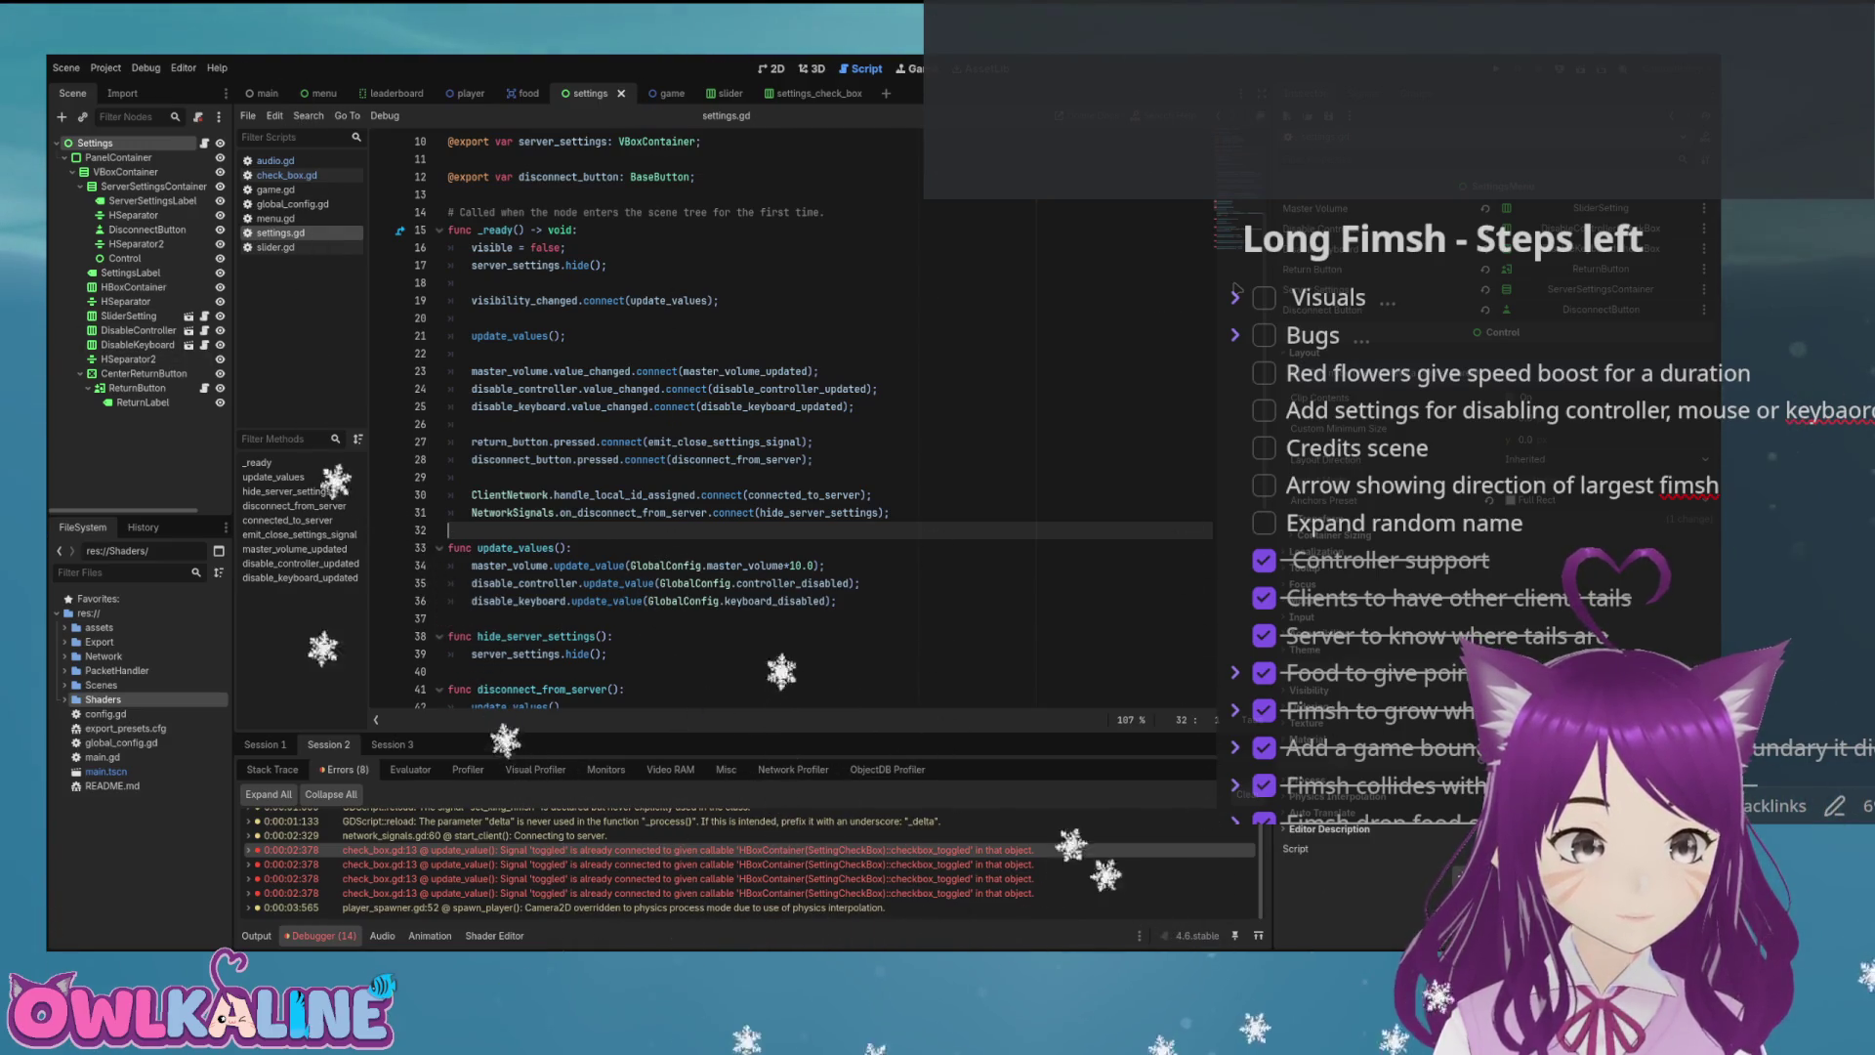
double_click(609, 407)
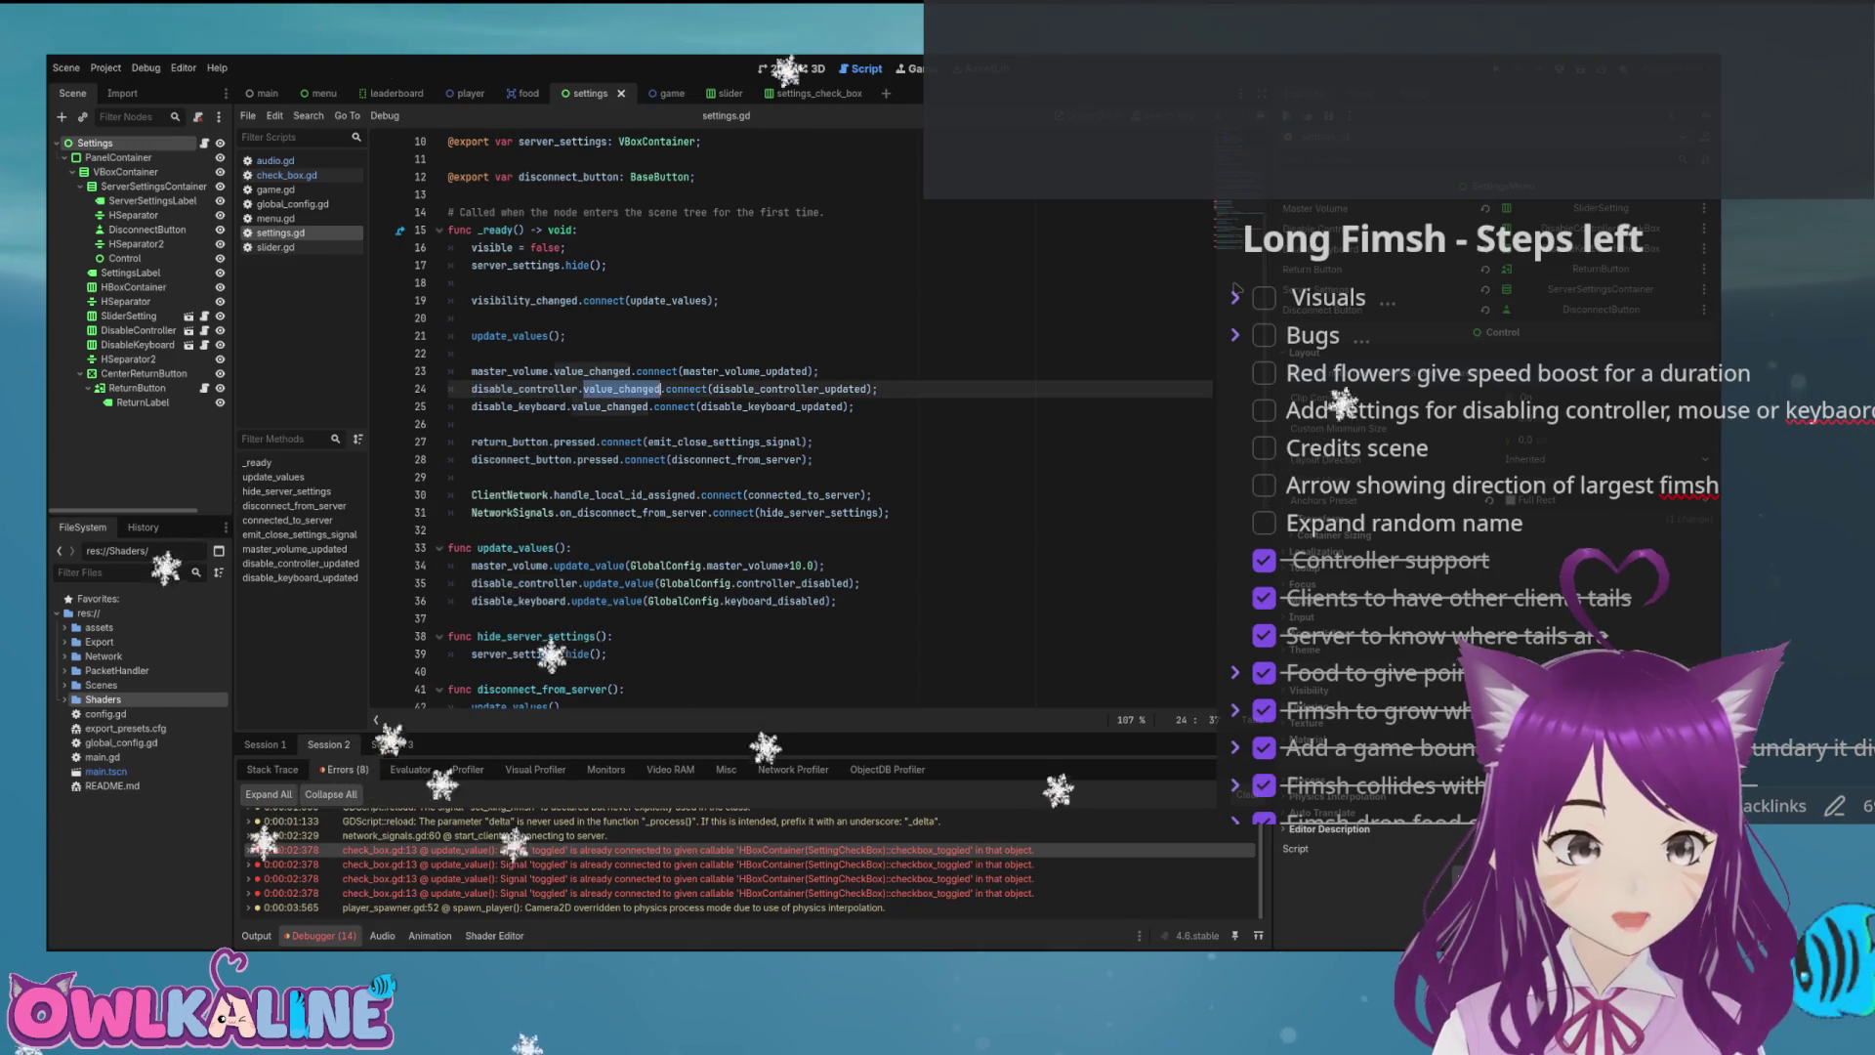
double_click(621, 388)
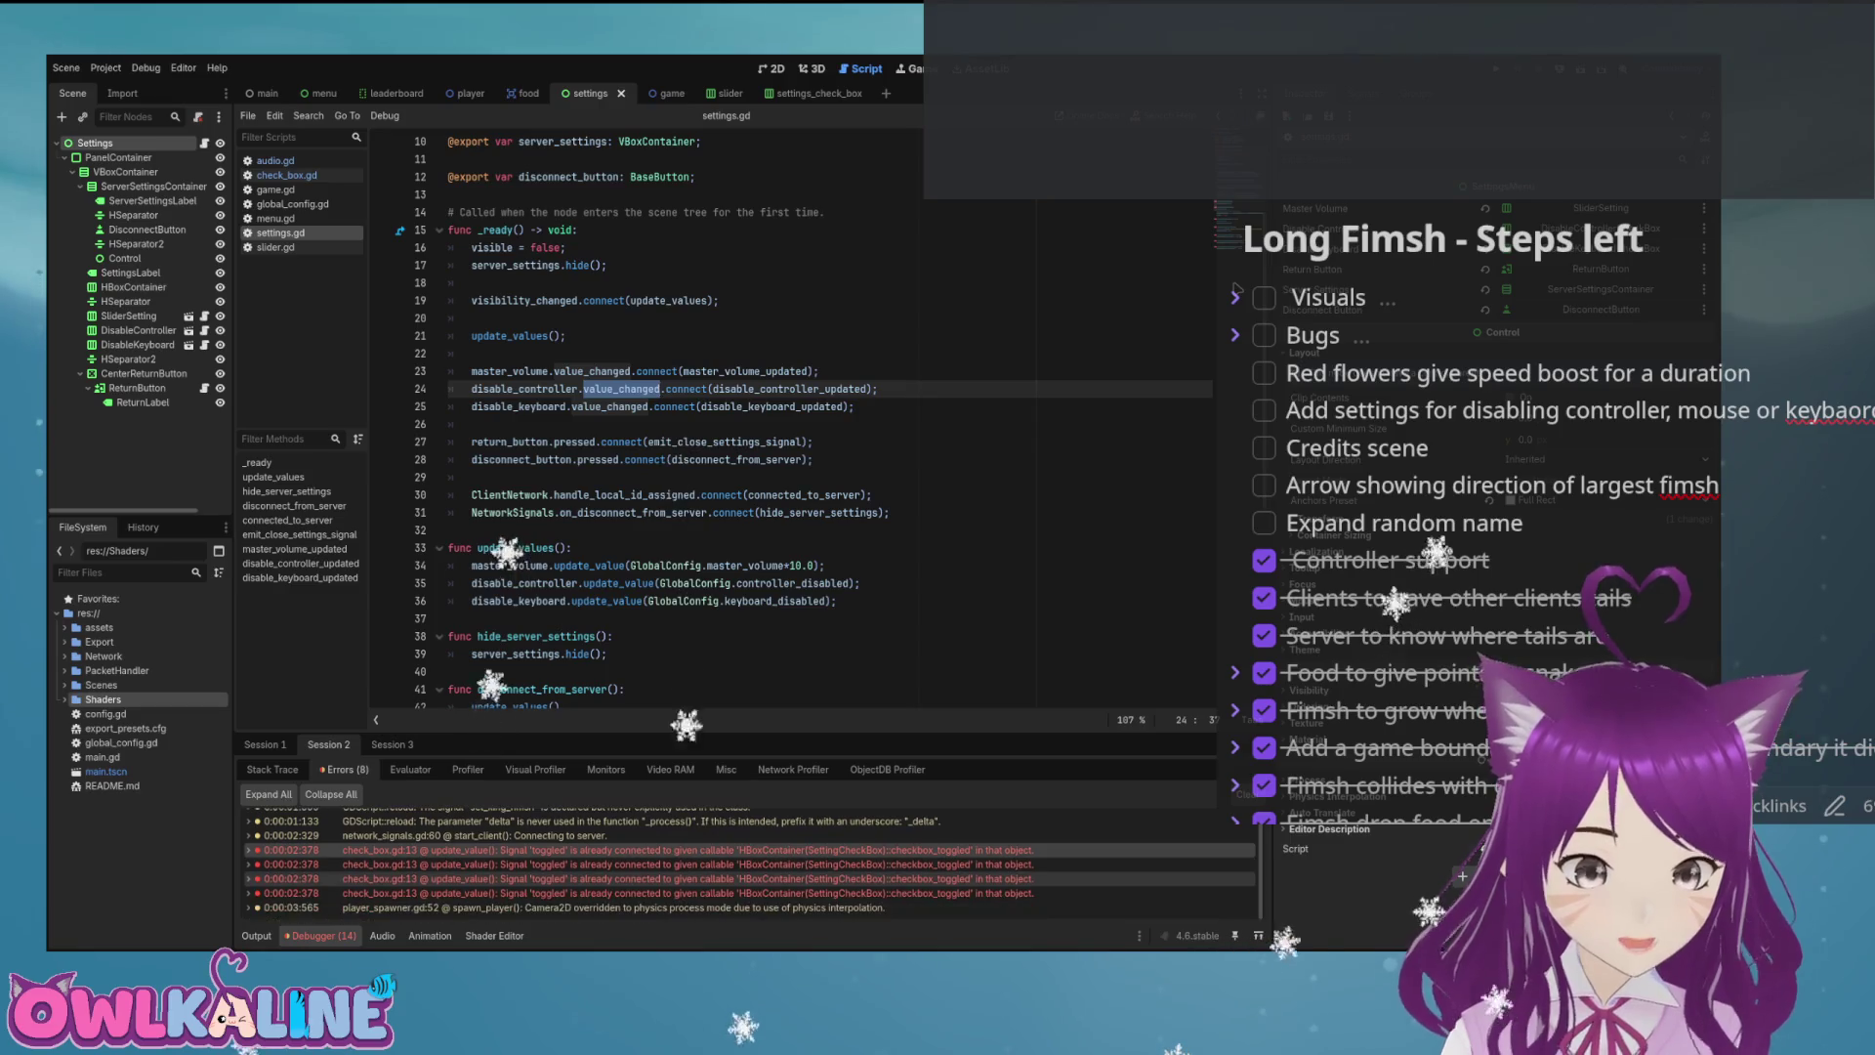
click(684, 878)
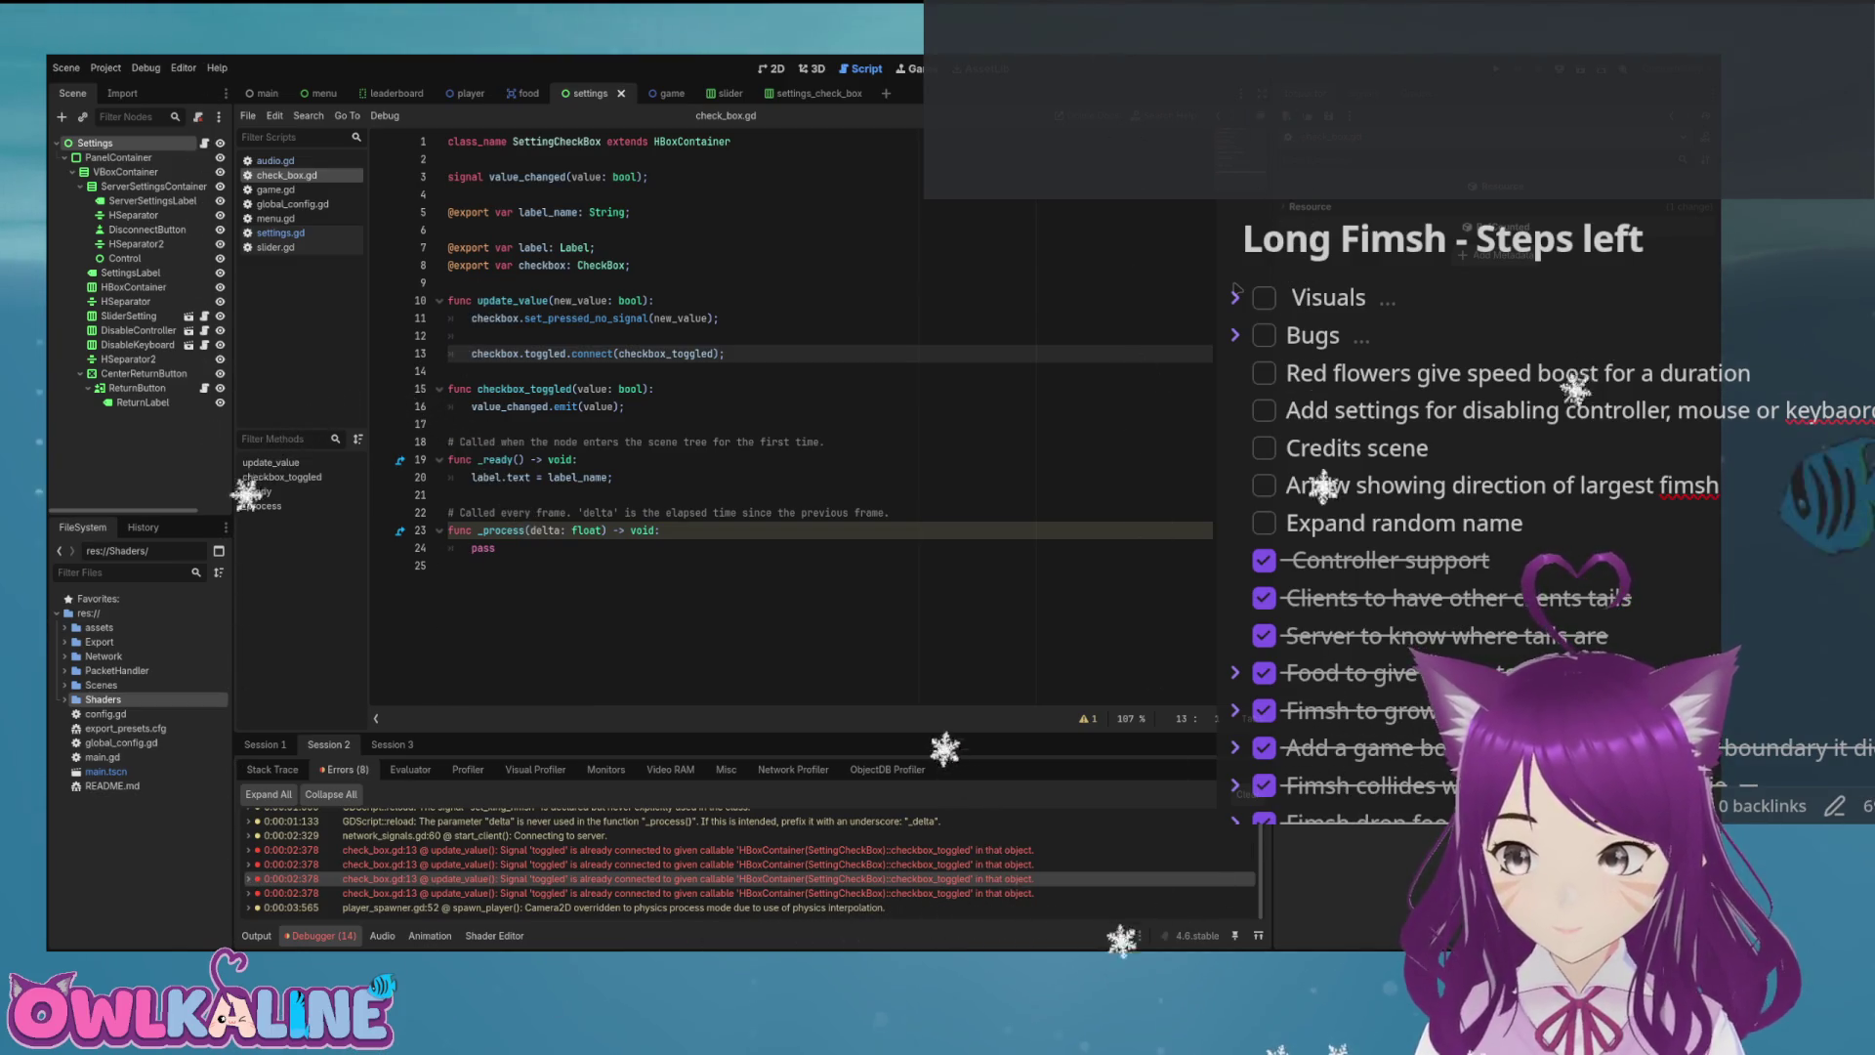
Make BackBufferCopy Node2D's first child in the main scene, save, and rerun the game.
key(ctrl+F1)
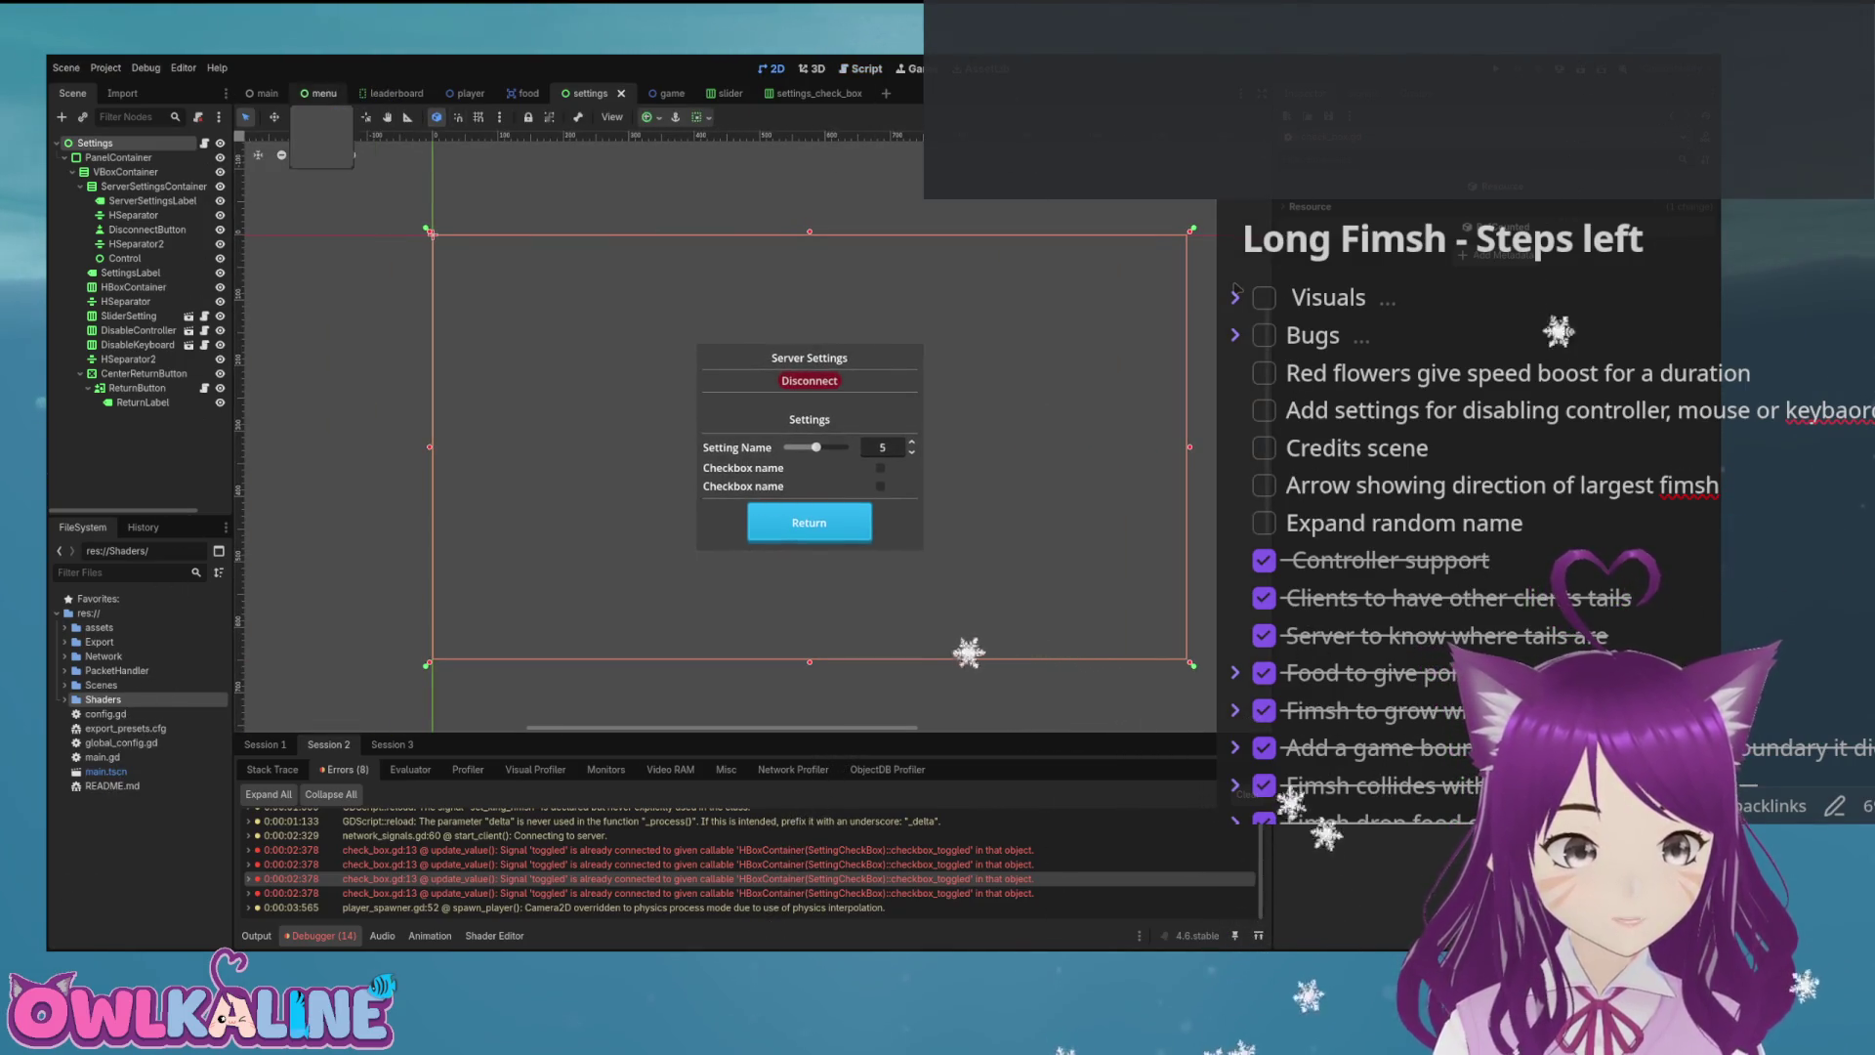
click(265, 93)
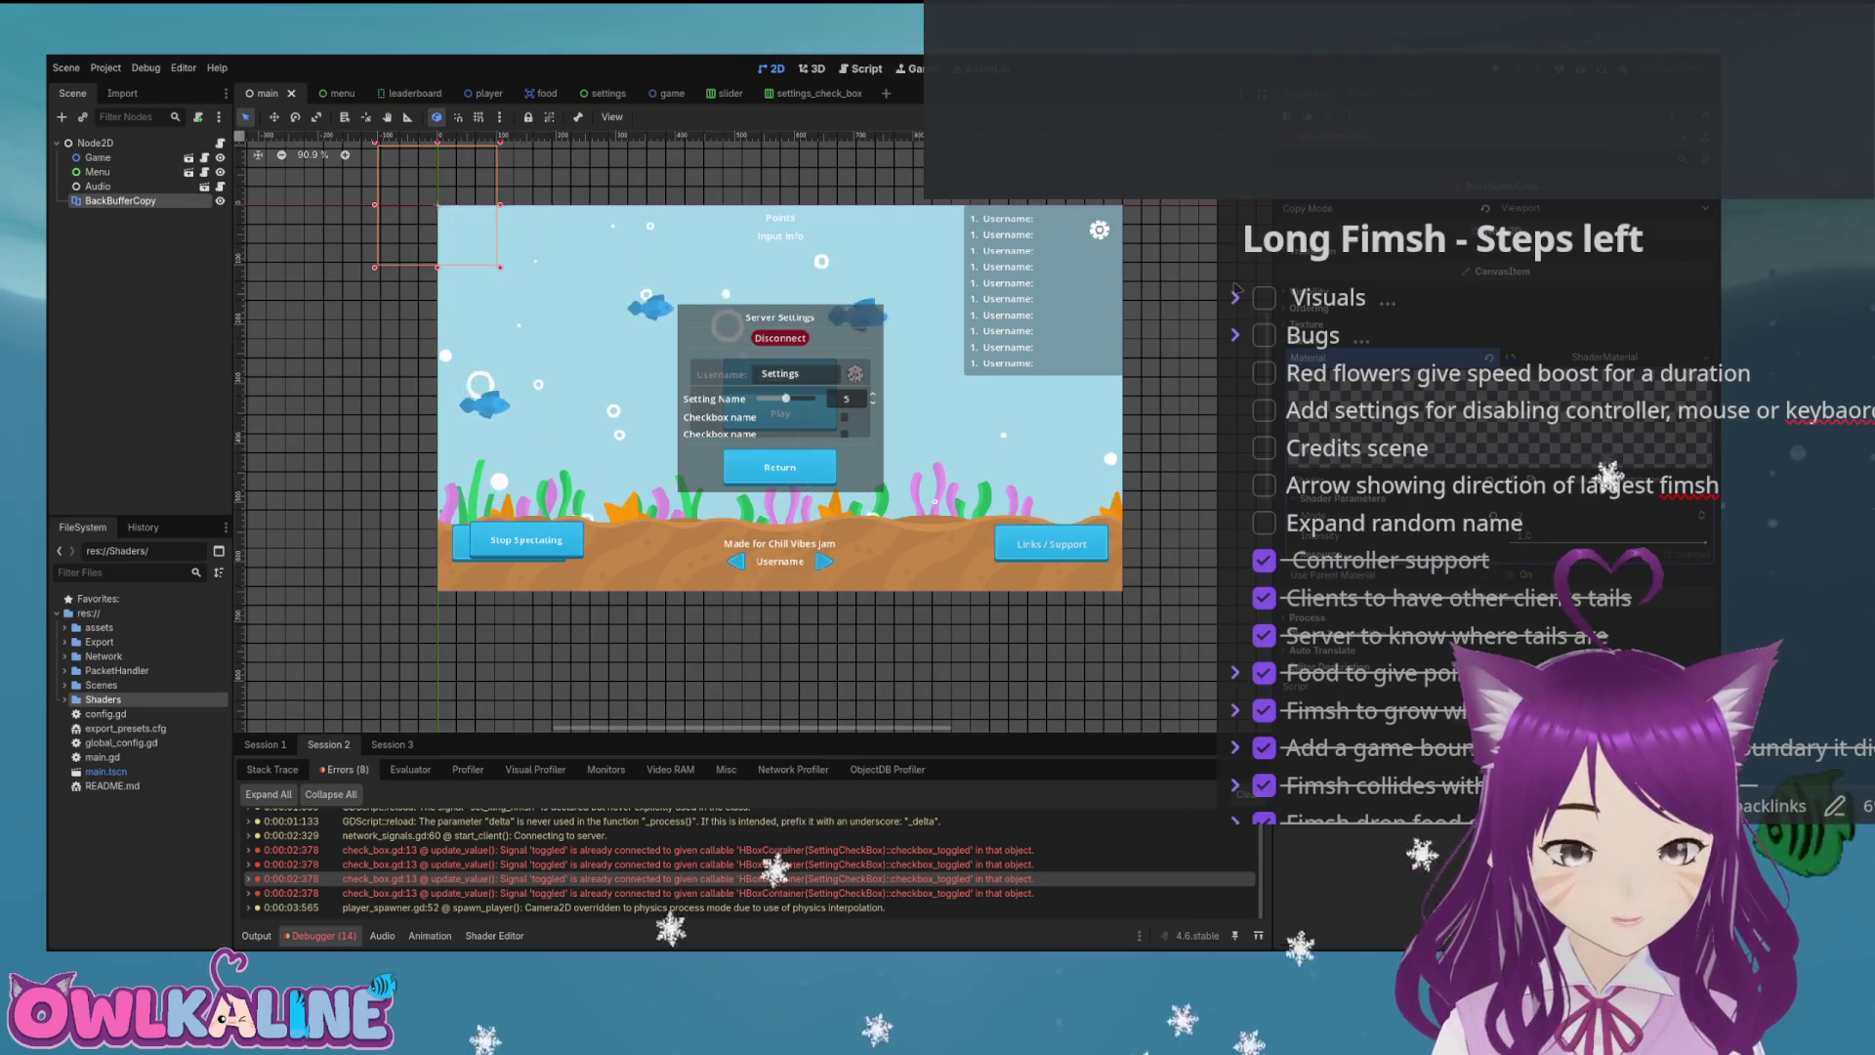
key(ctrl+Up)
key(ctrl+Up)
key(ctrl+Up)
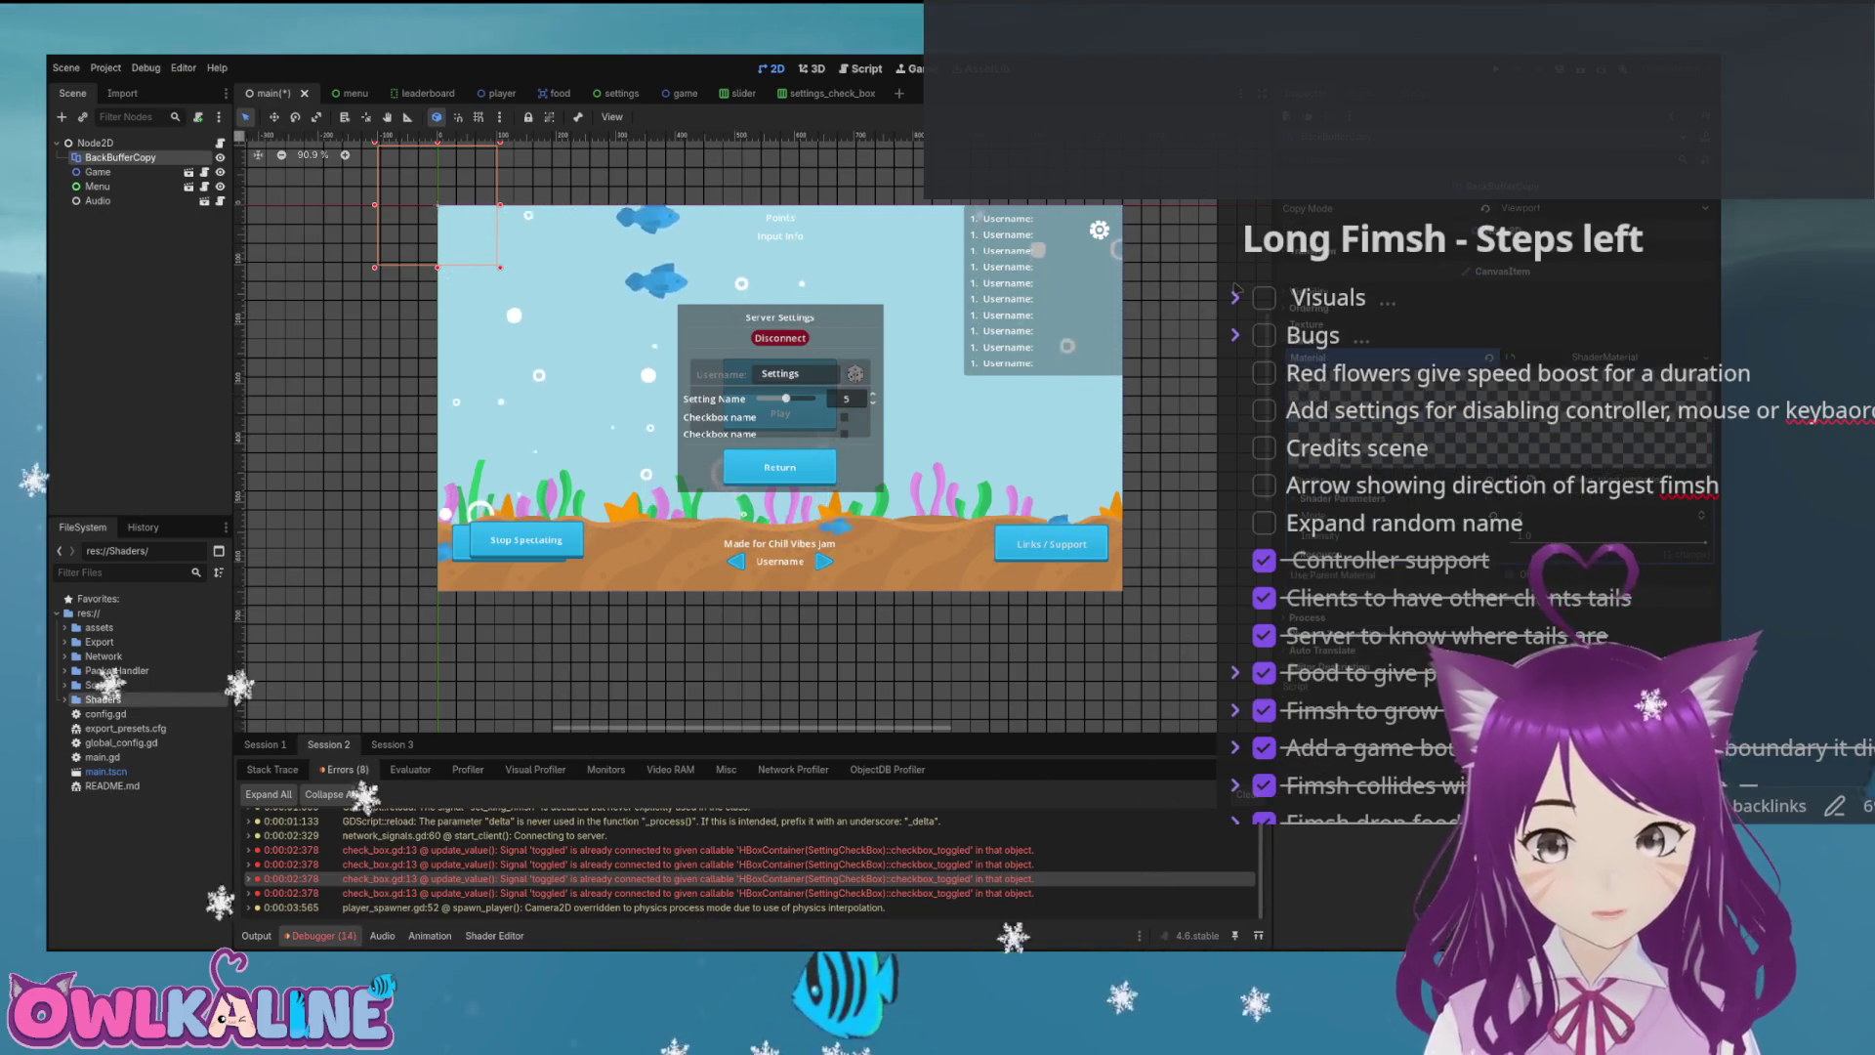
key(ctrl+s)
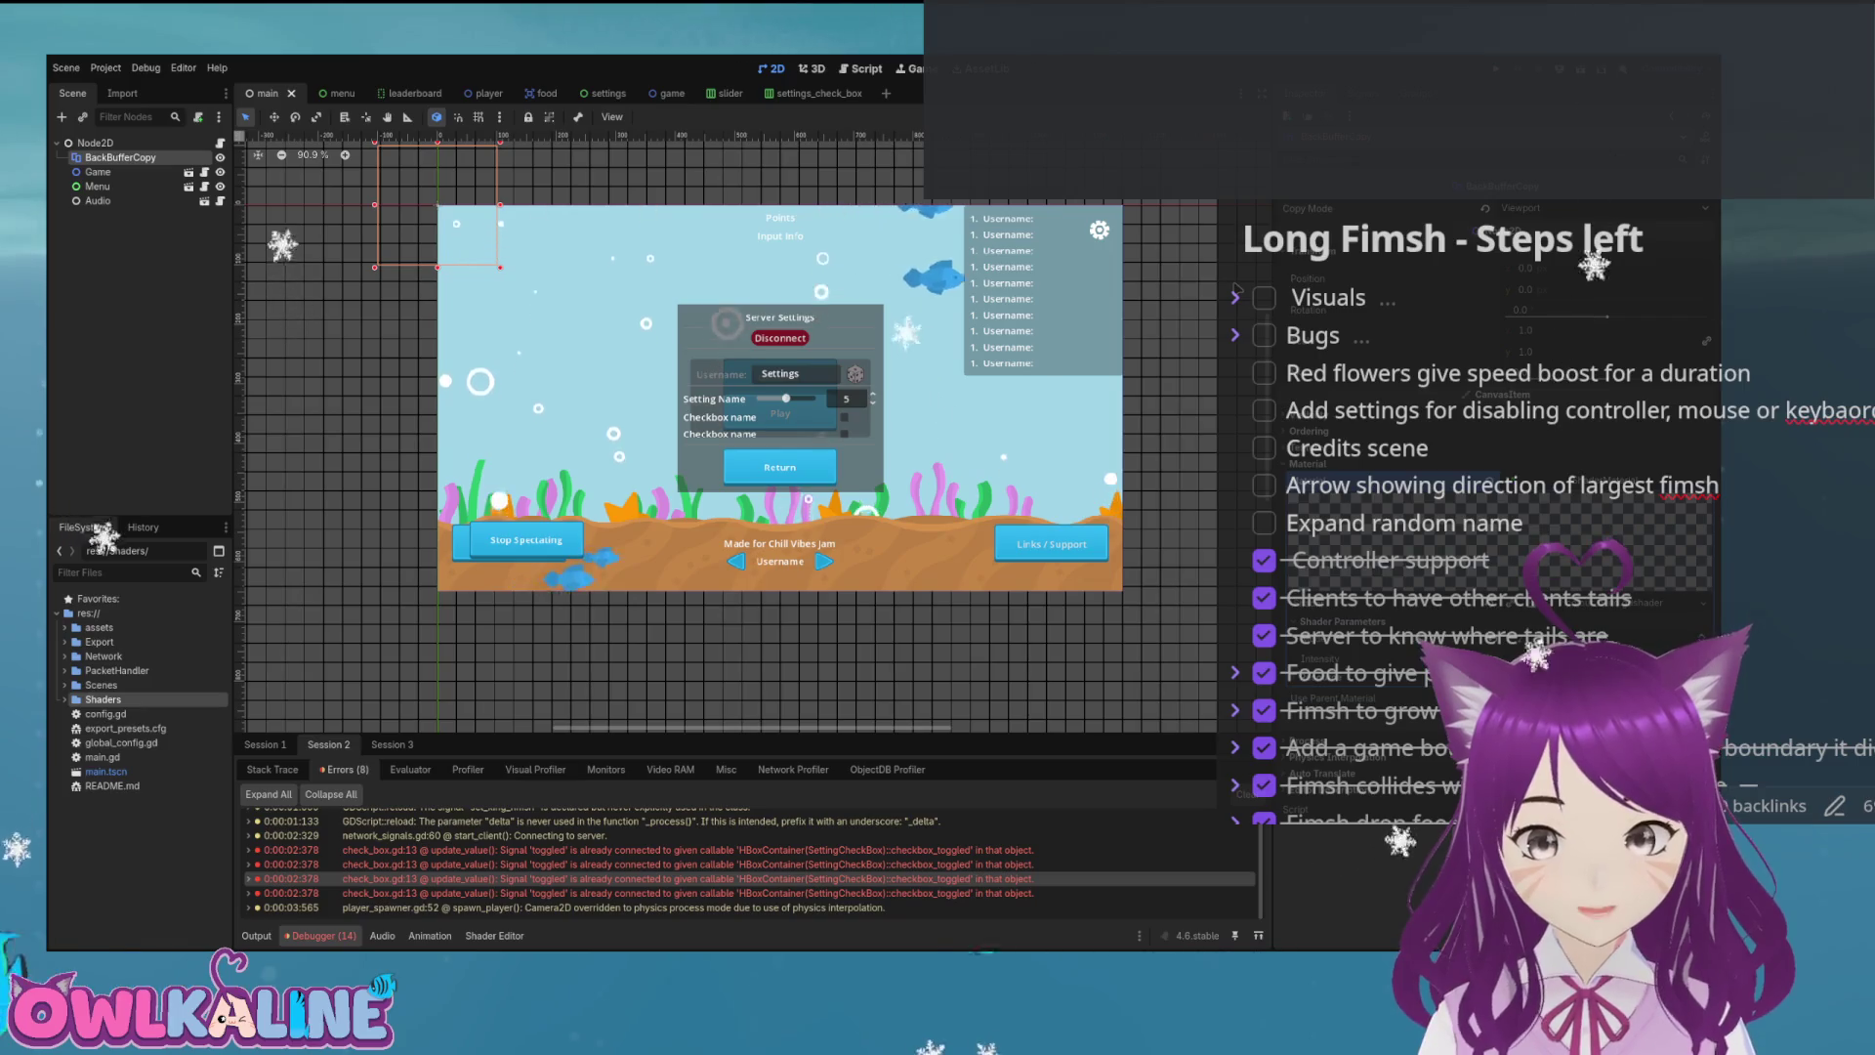
key(ctrl+s)
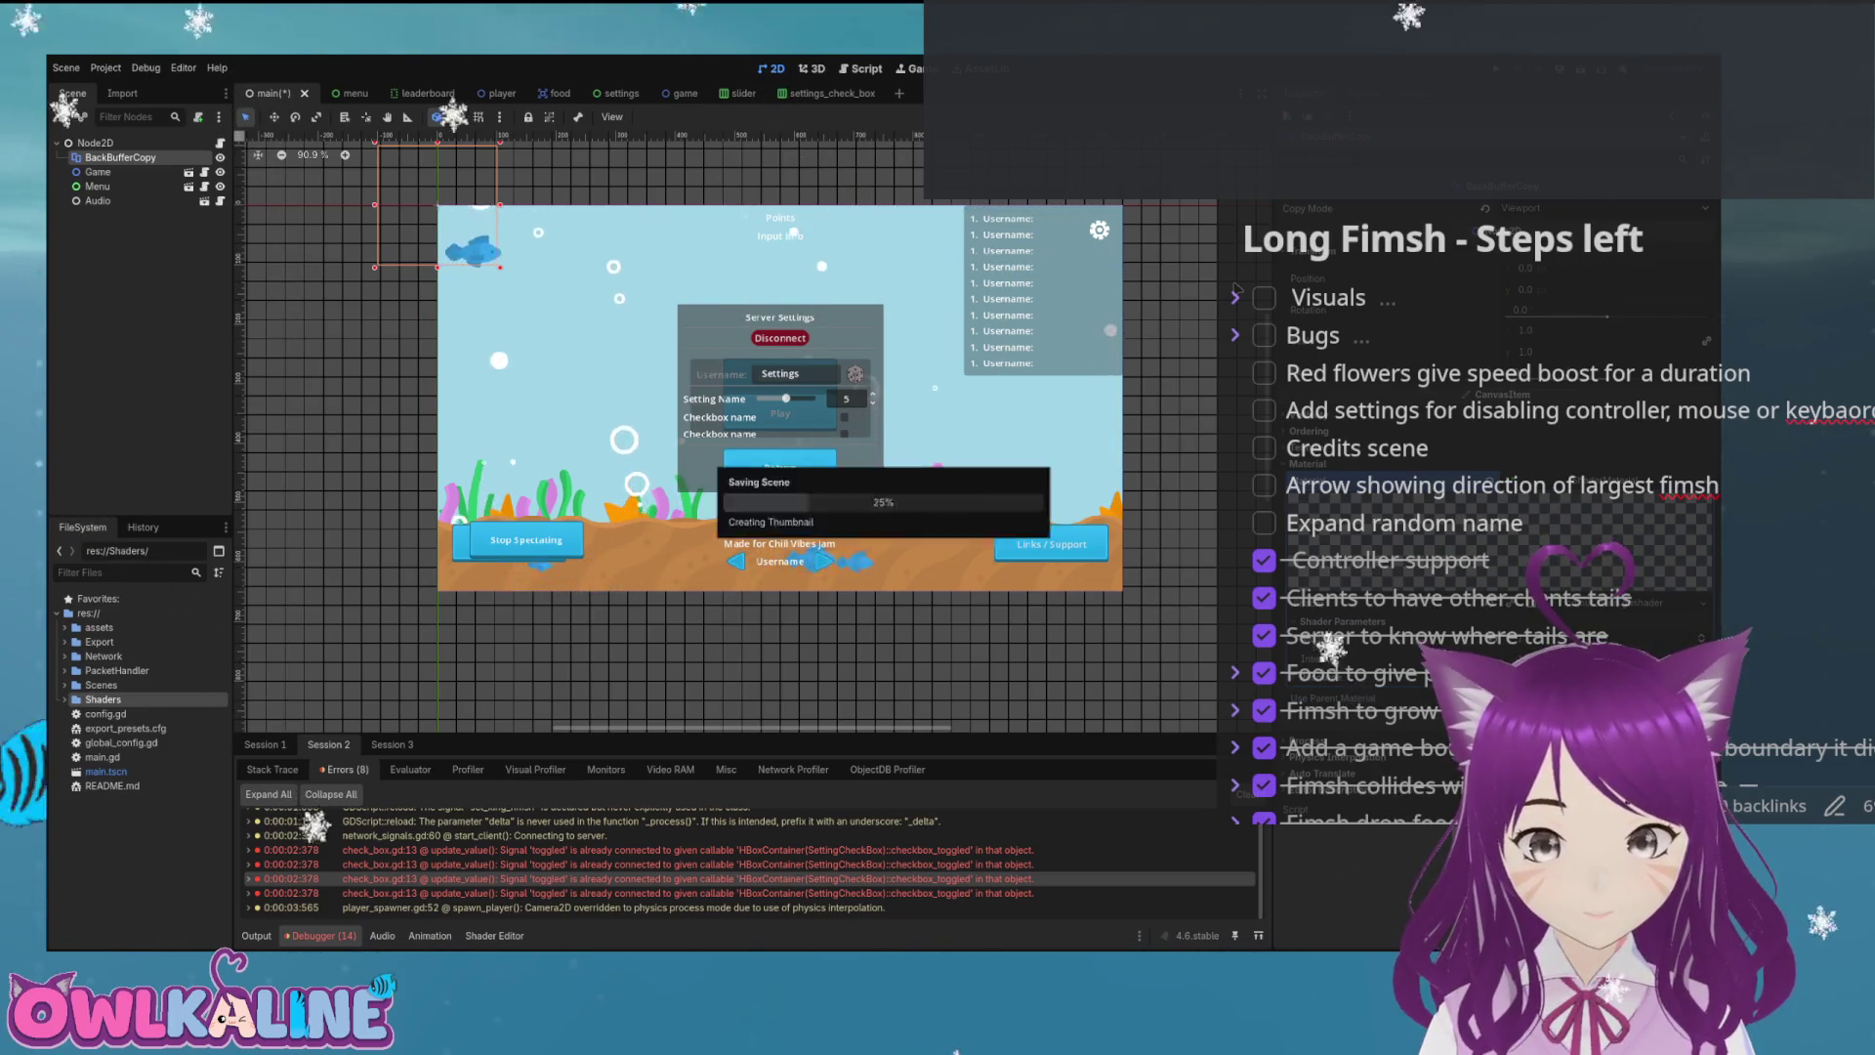
key(F5)
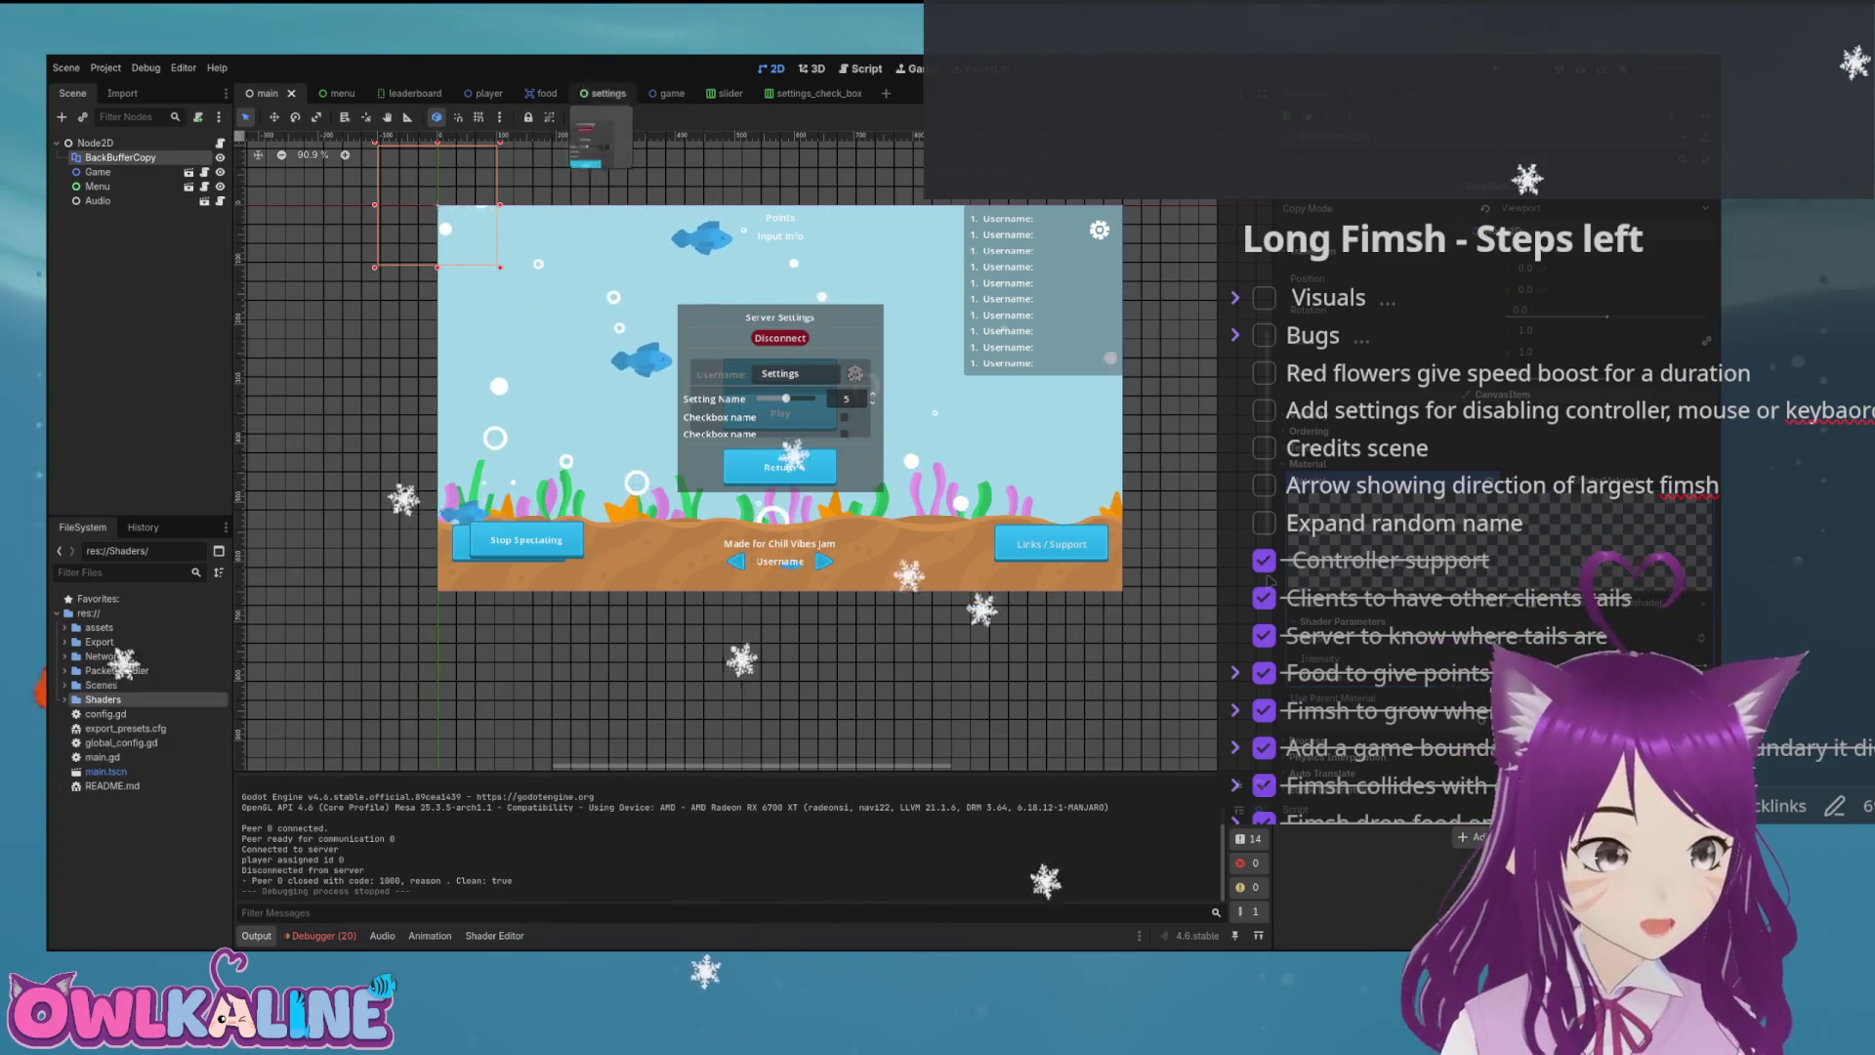
Bring up the colour_blind shader code with more room for editing.
mouse_move(730, 95)
click(861, 68)
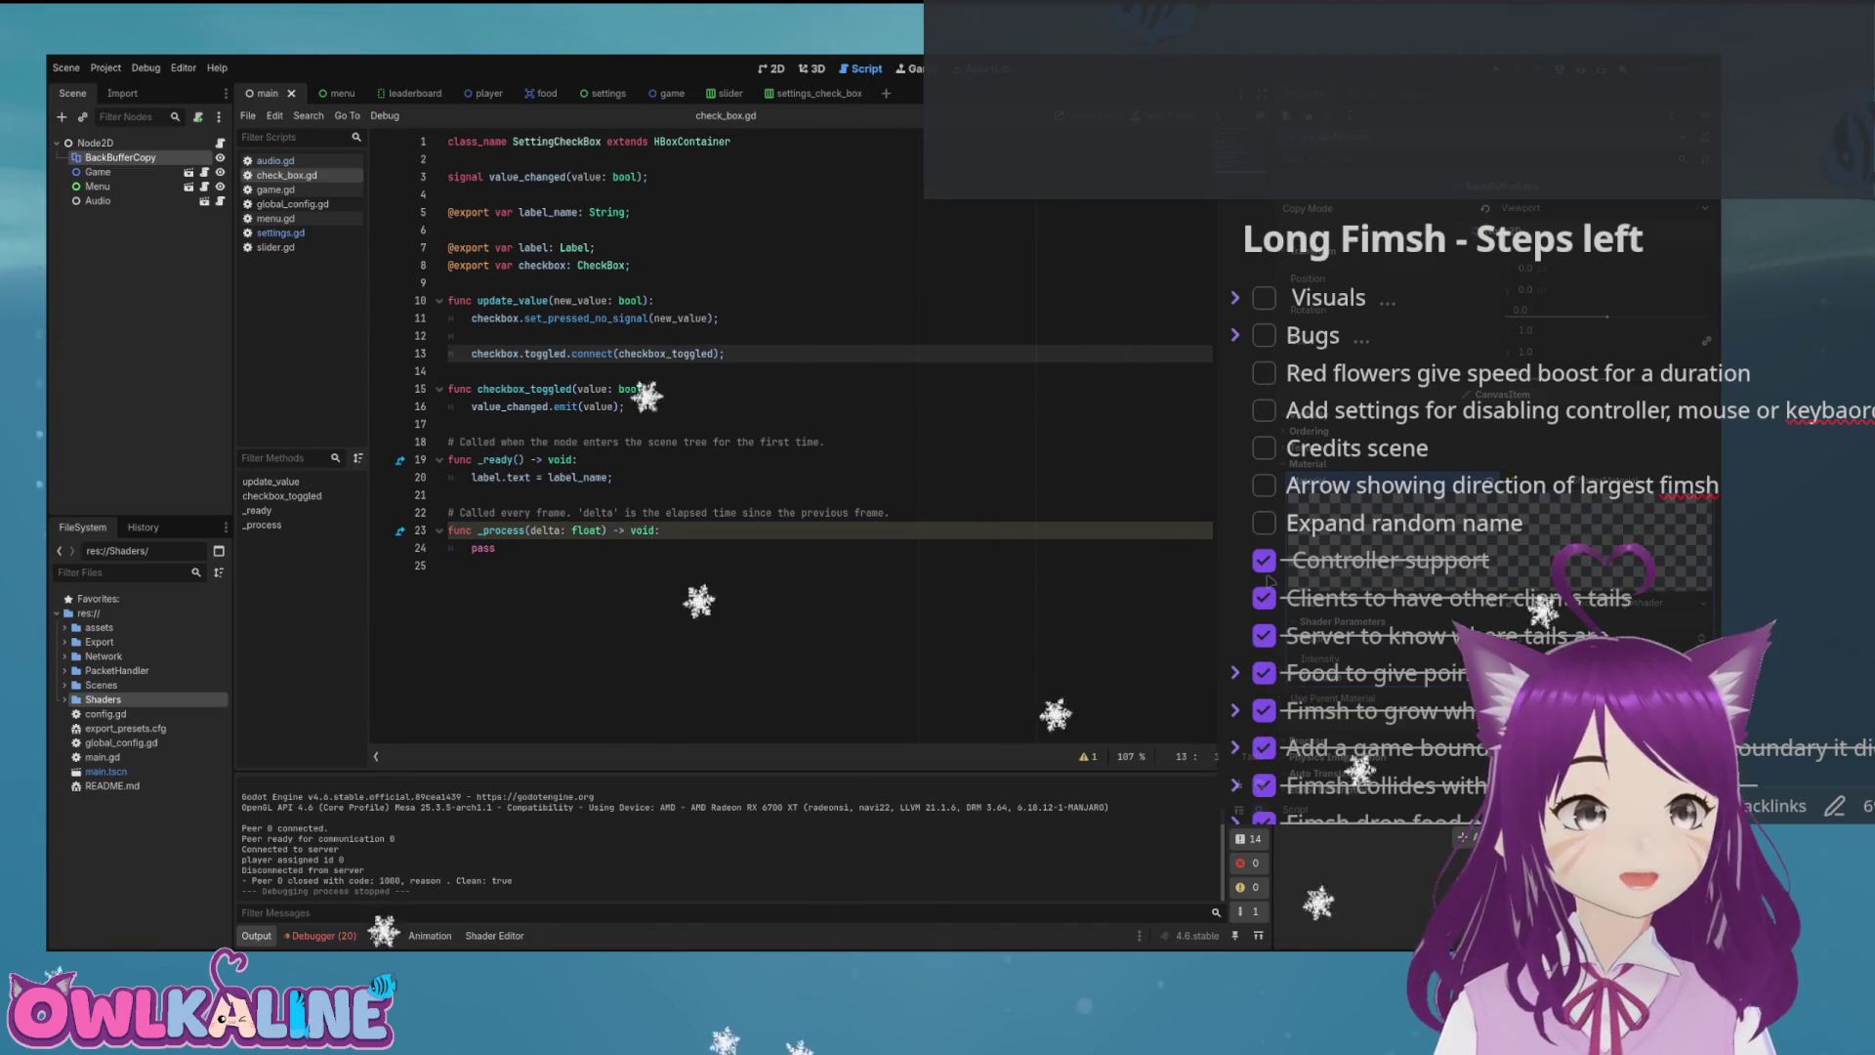
key(alt+s)
scroll(782, 762, down, 5)
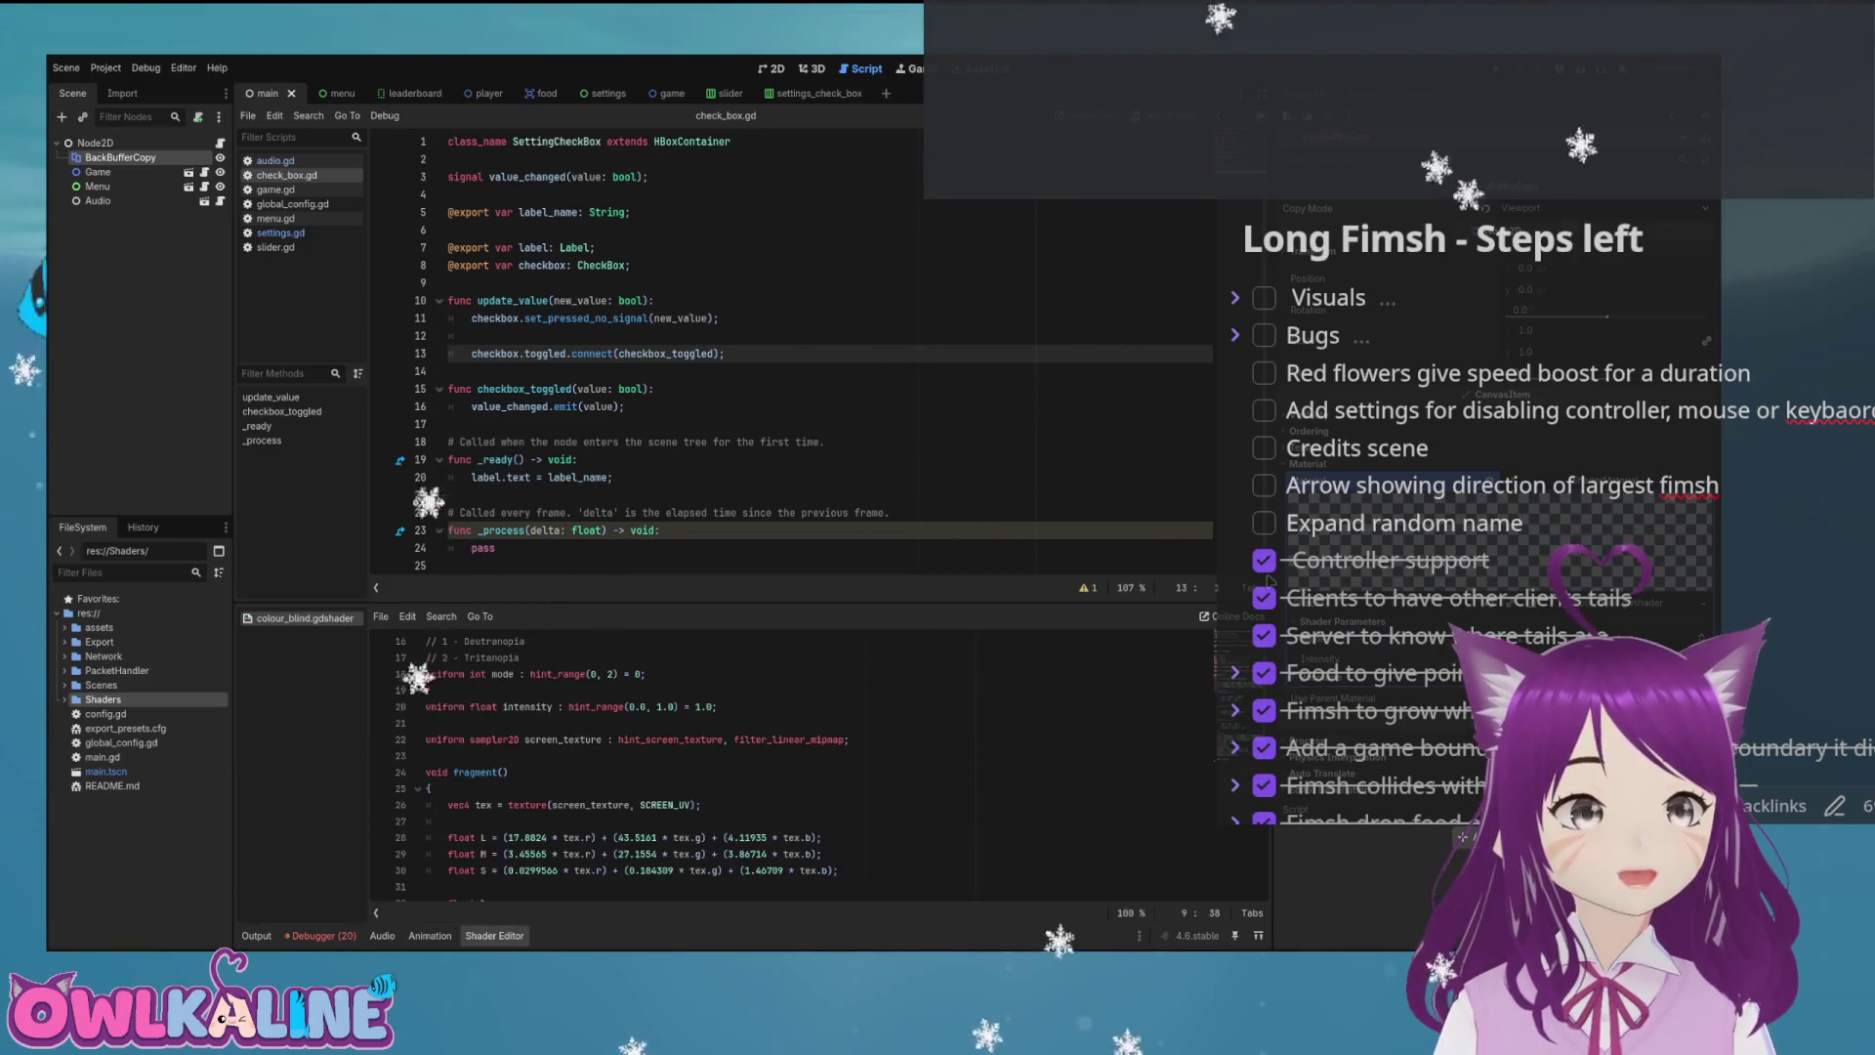
drag(752, 603, 752, 324)
scroll(752, 625, down, 6)
Add COLOR.r = 1.0; after COLOR = correction; and run the game to test it.
click(448, 857)
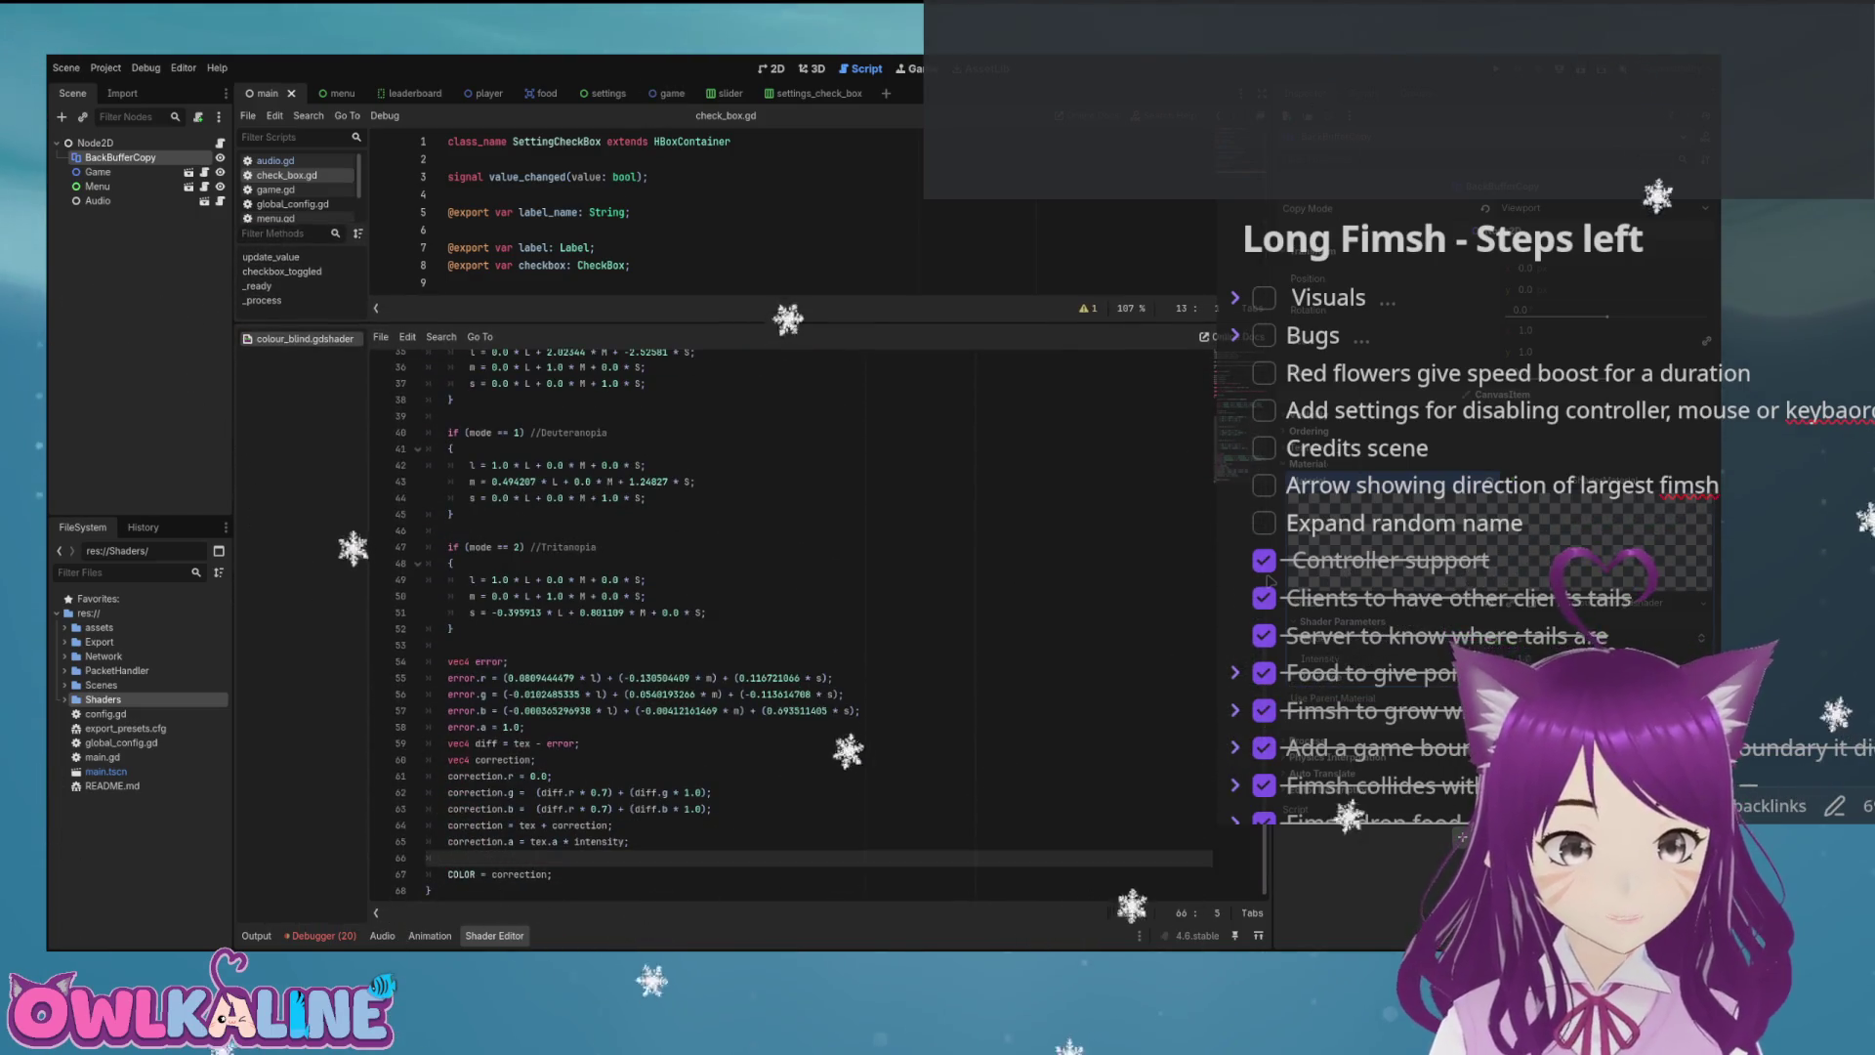
key(Down)
key(End)
key(Return)
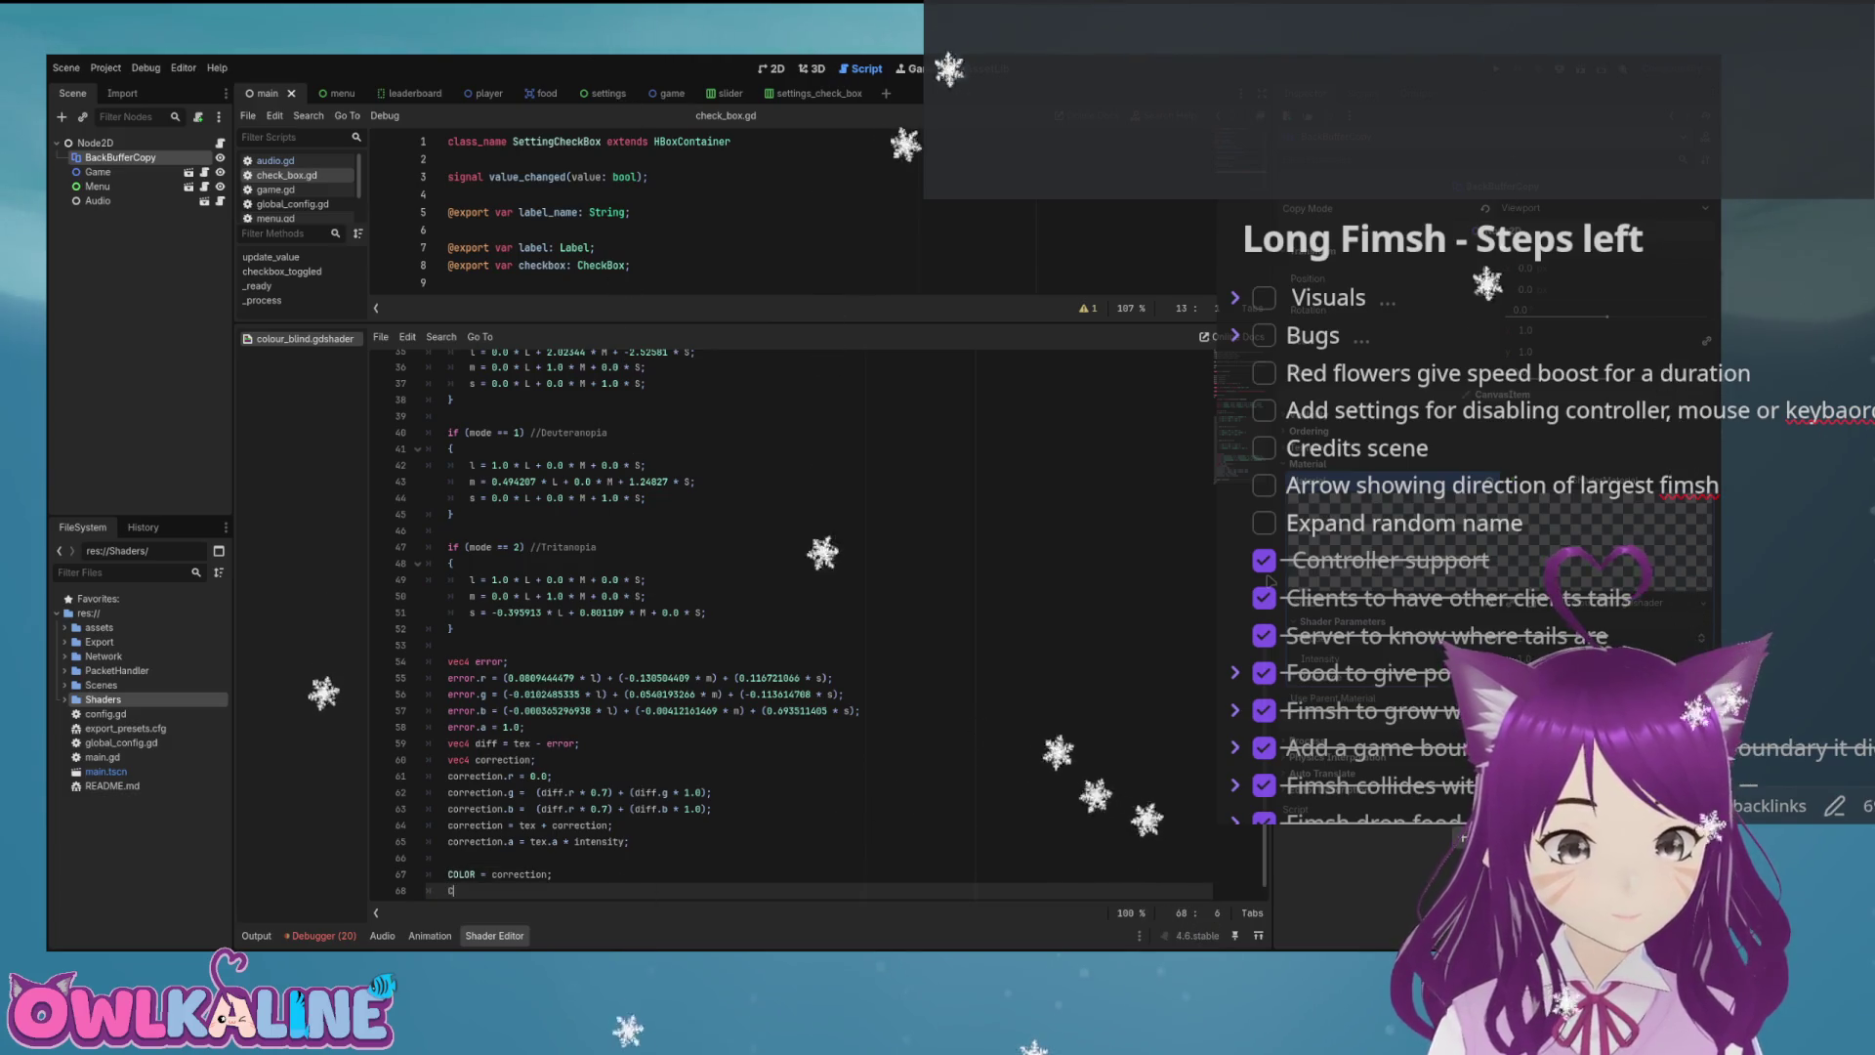
text(OLOR.r )
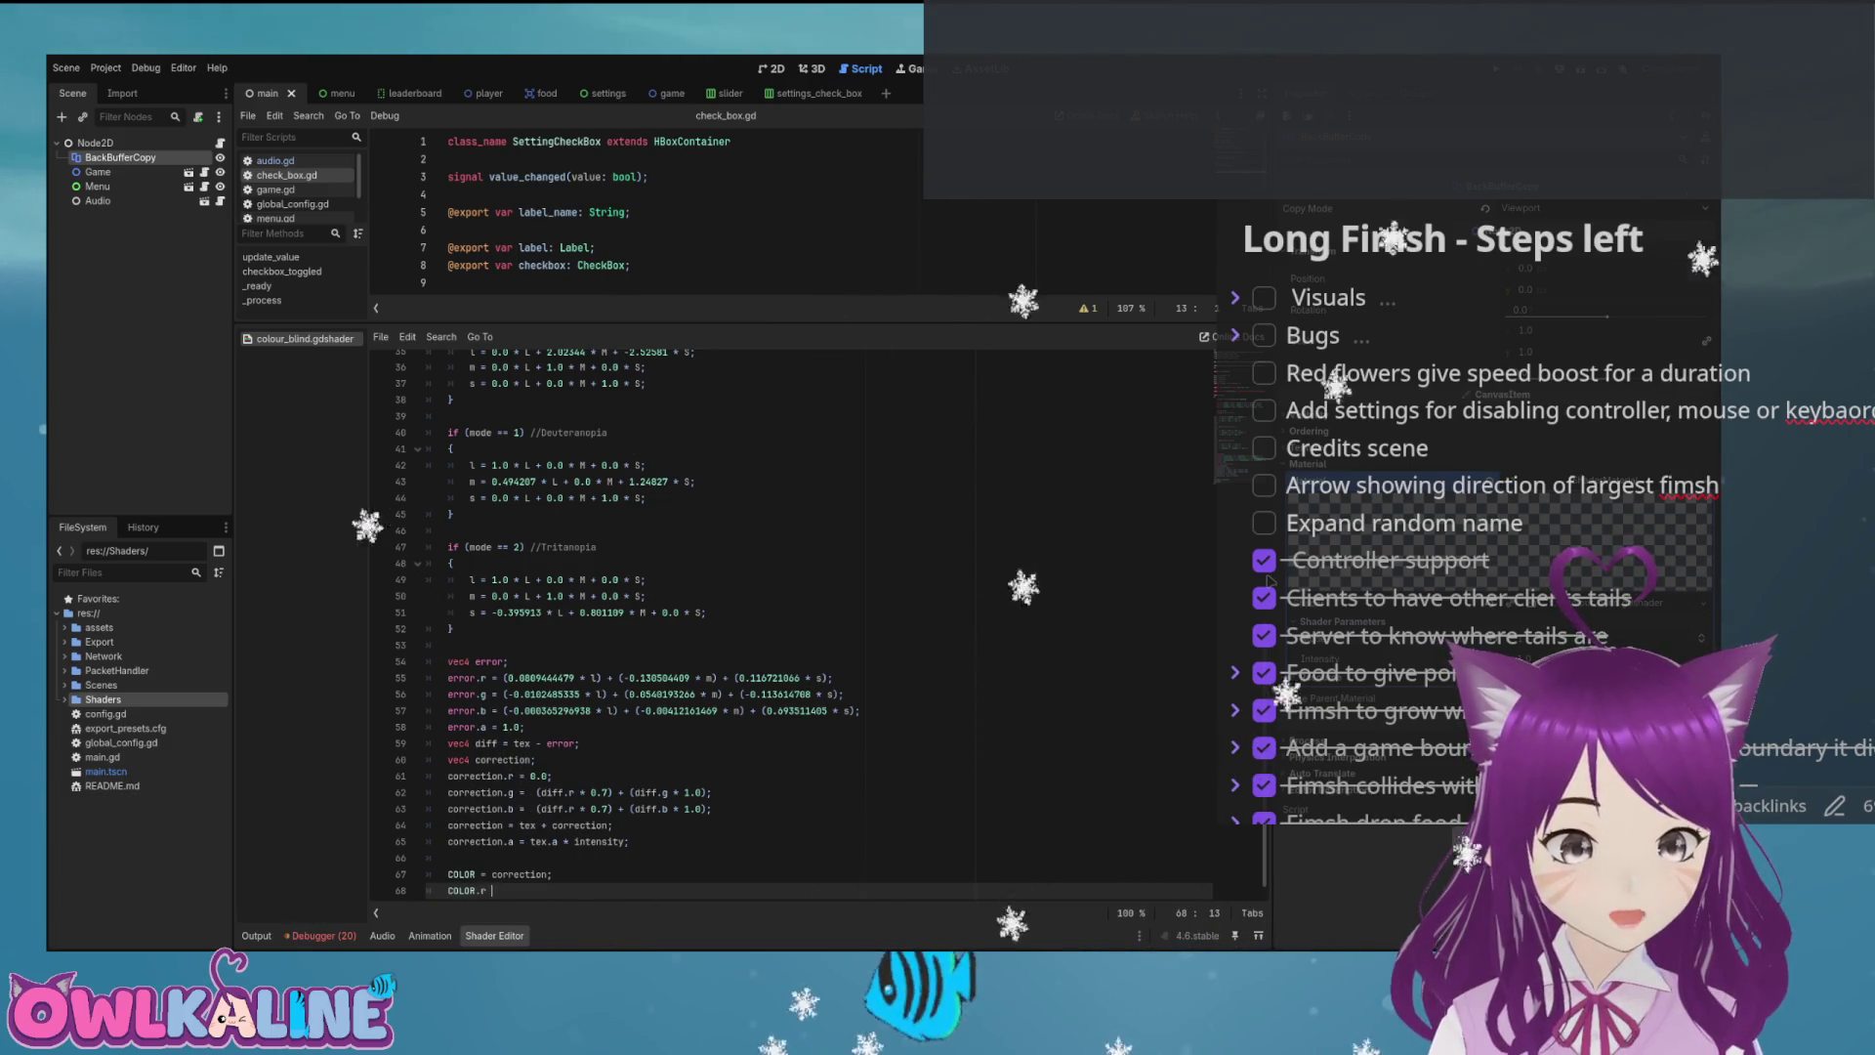
text(= 1.0;)
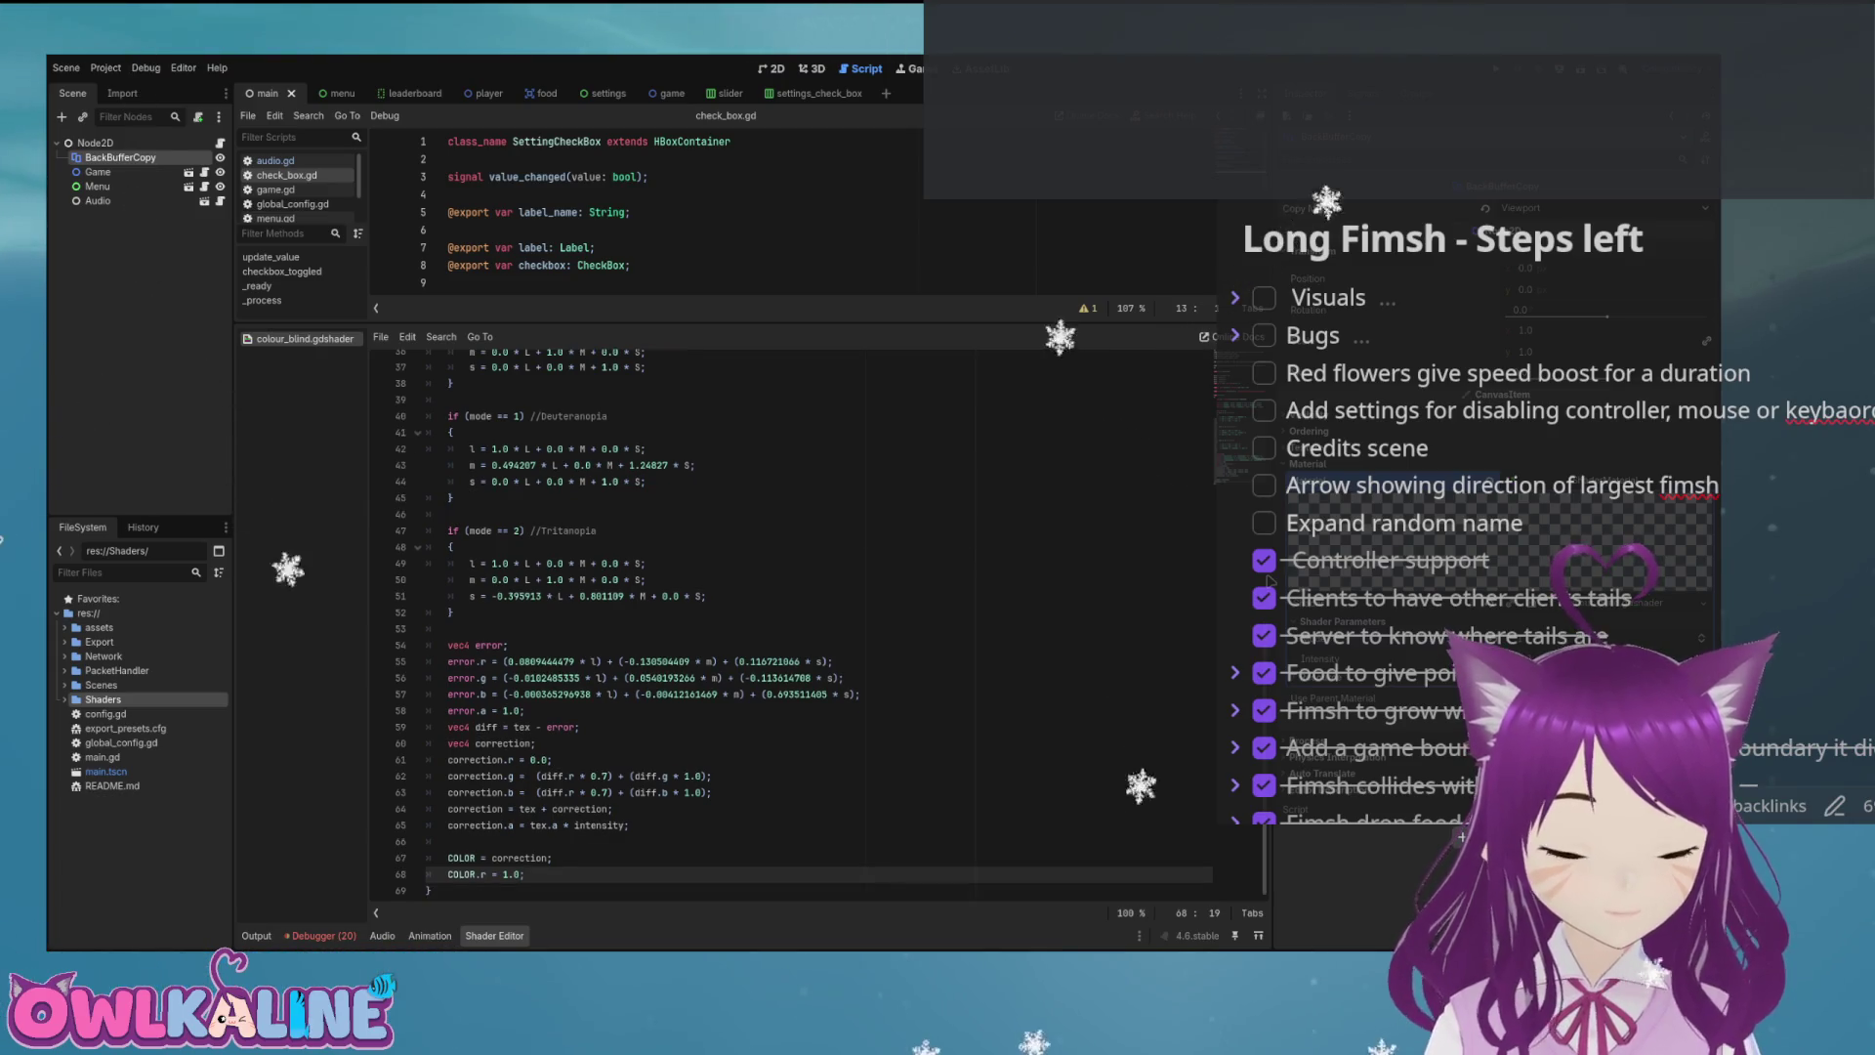
key(F5)
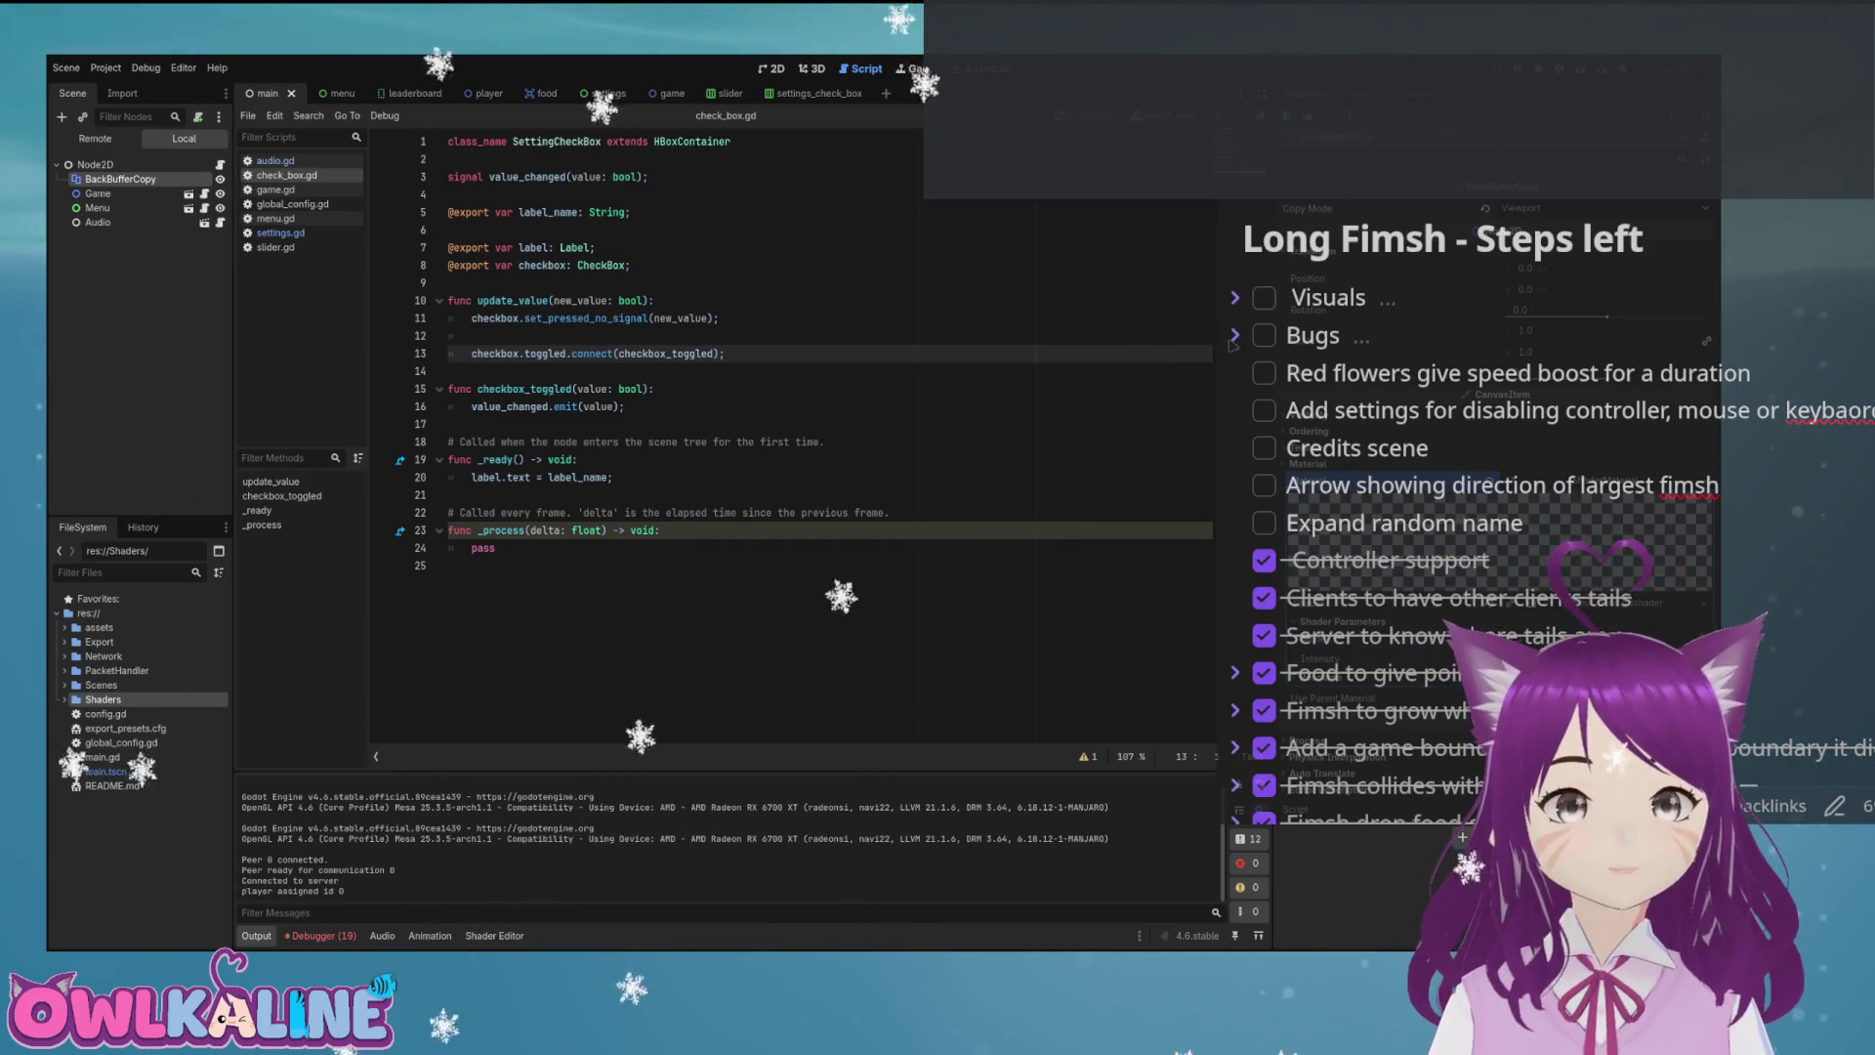
Set BackBufferCopy's copy mode to Rect, save, and test-run the game.
key(F8)
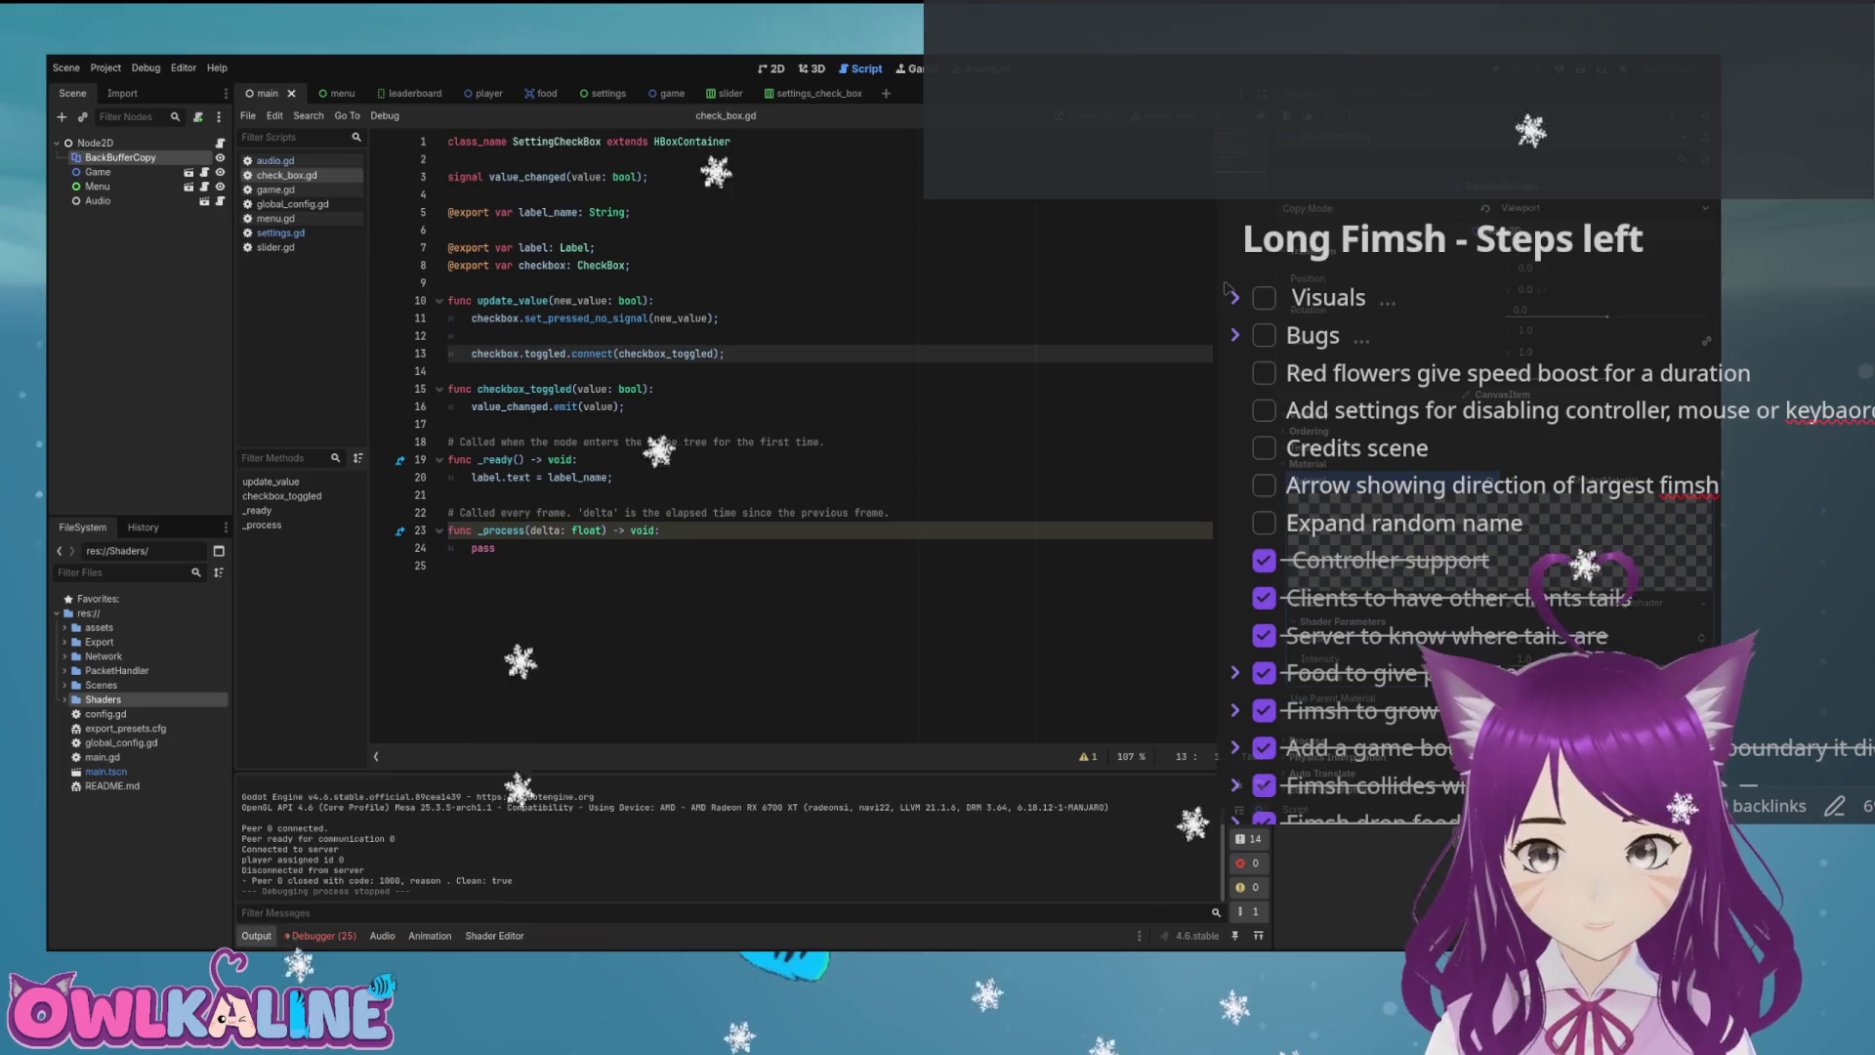
click(1592, 208)
key(ctrl+s)
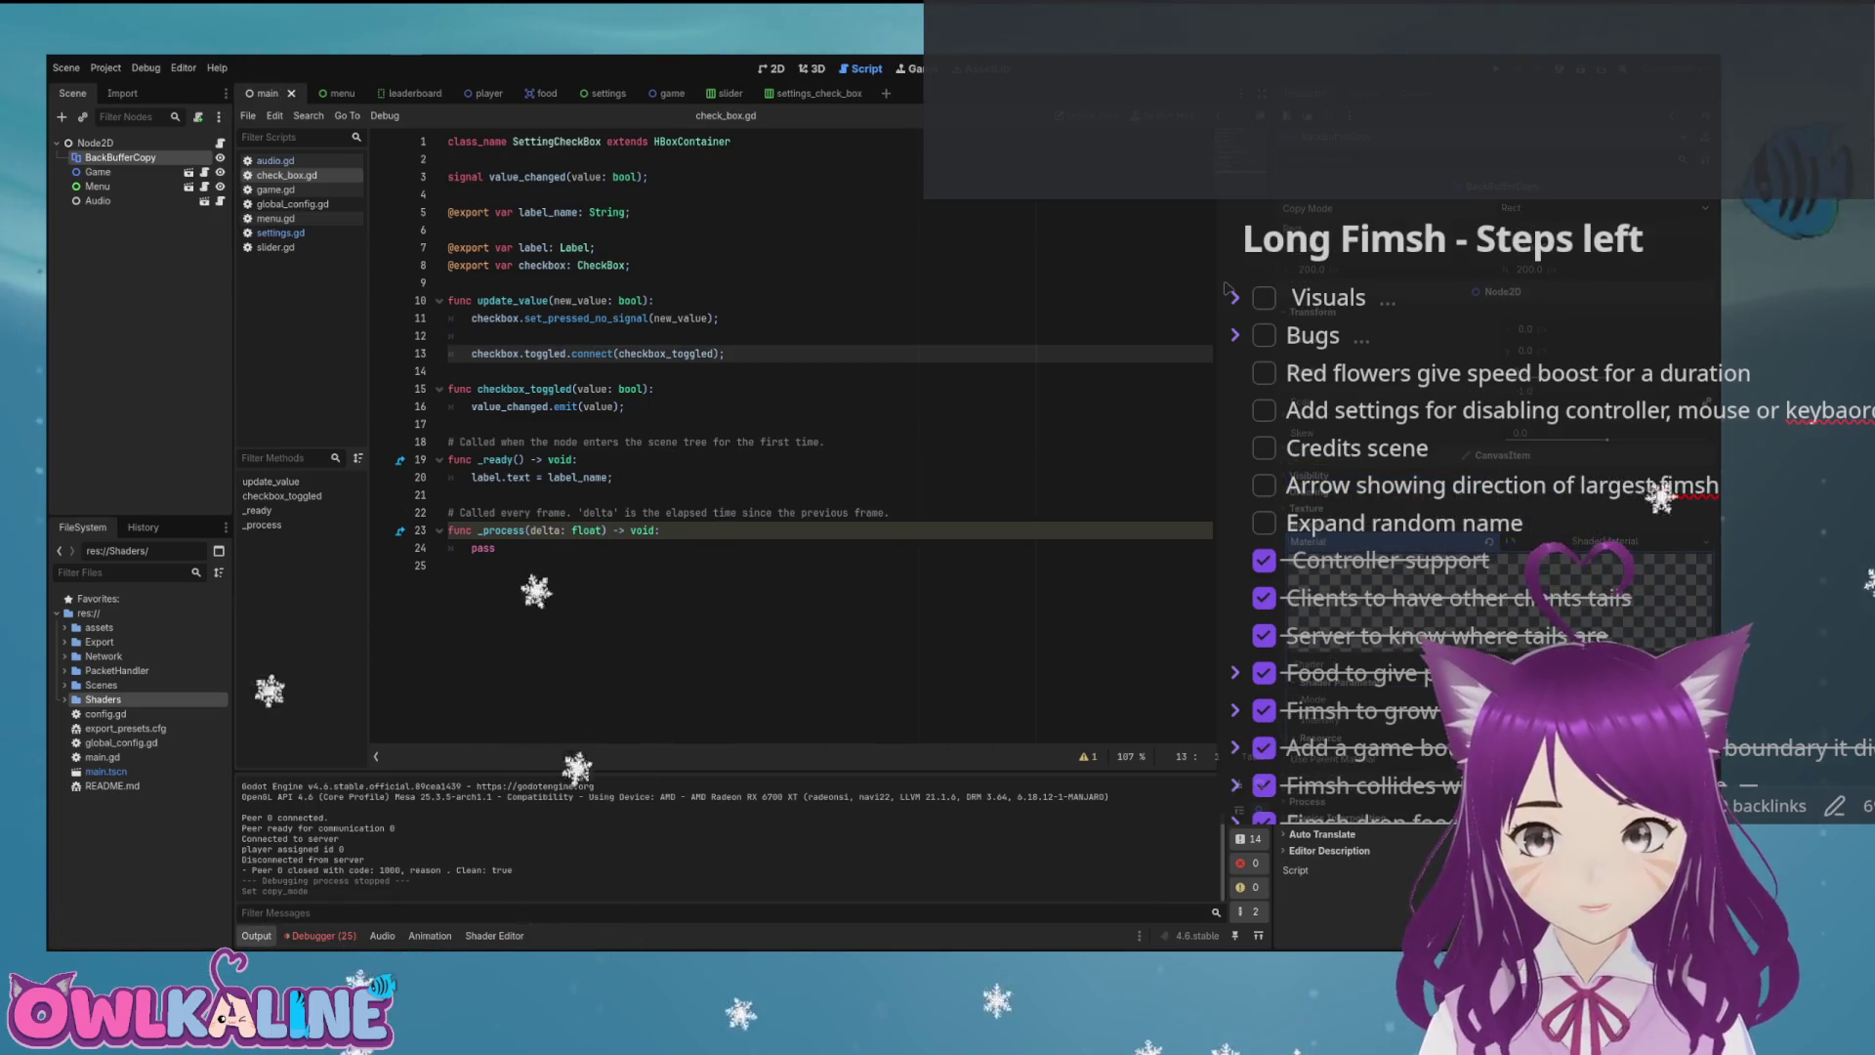
key(F5)
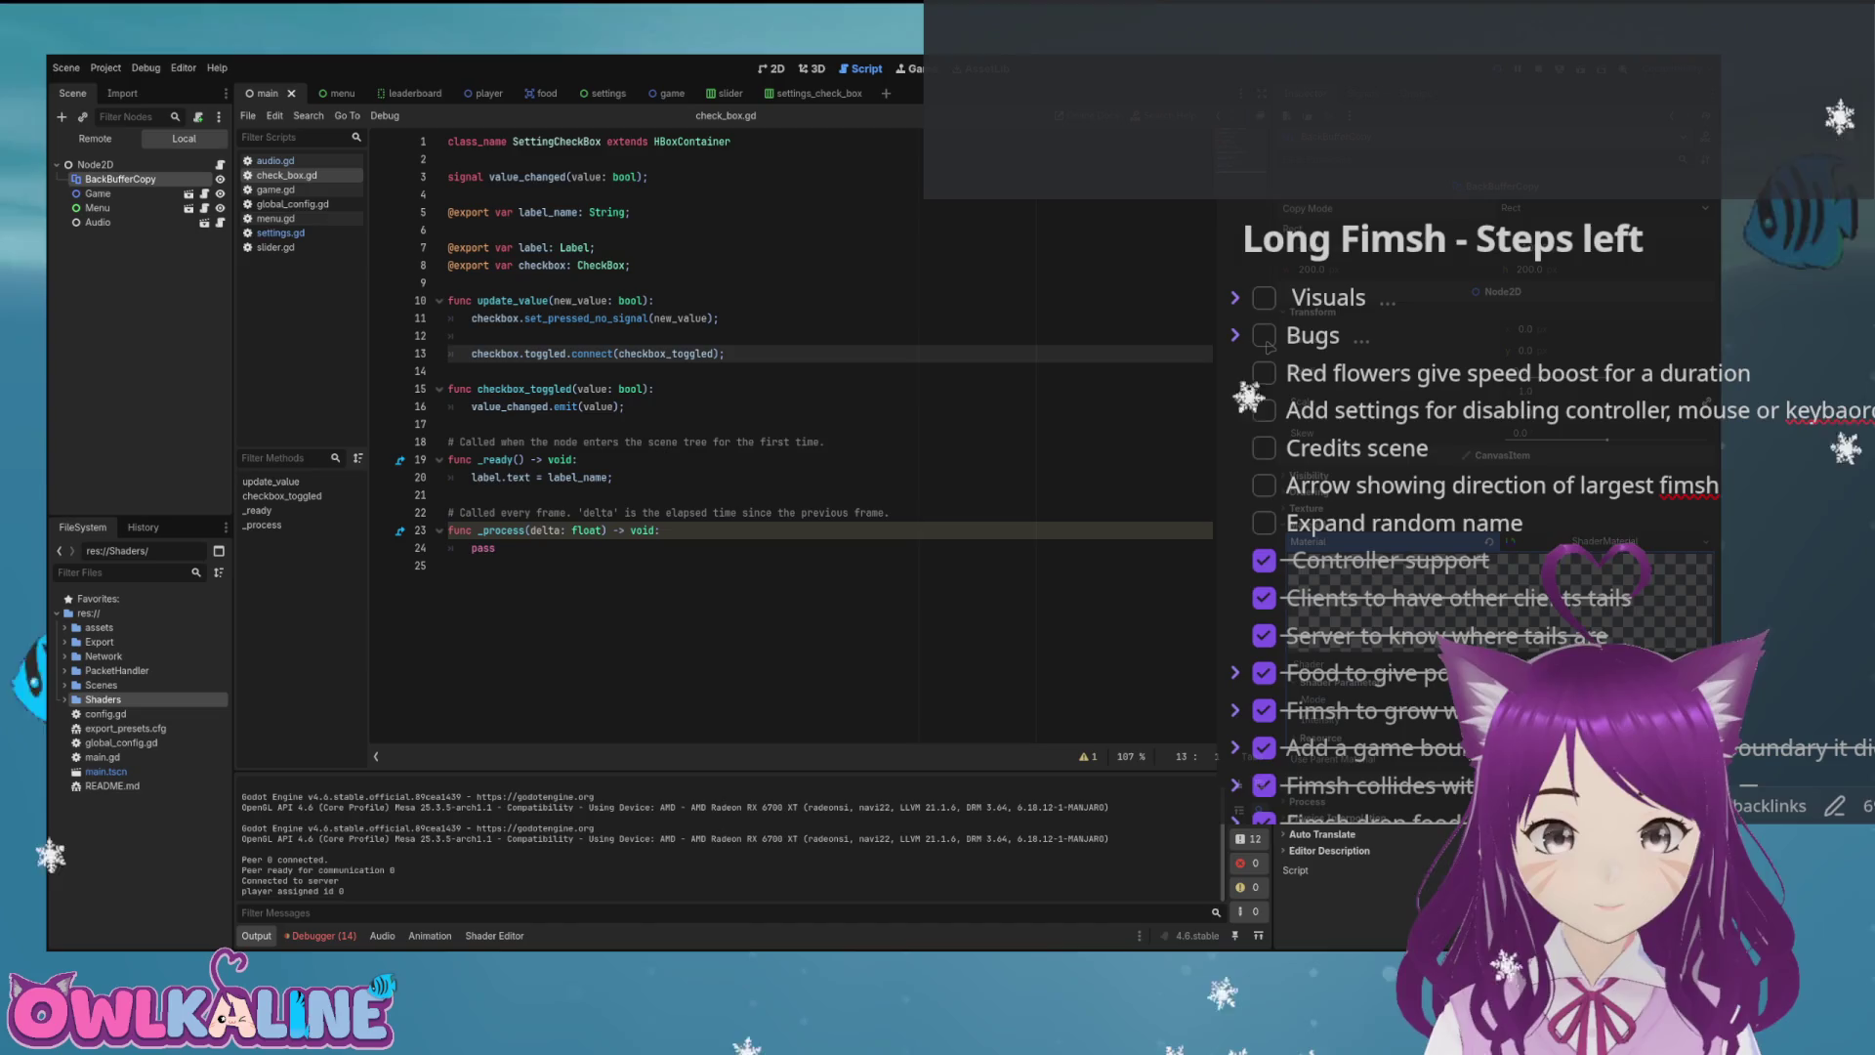
key(F8)
Move the BackBufferCopy rect right and down in the 2D view, save, and test again.
key(ctrl+F1)
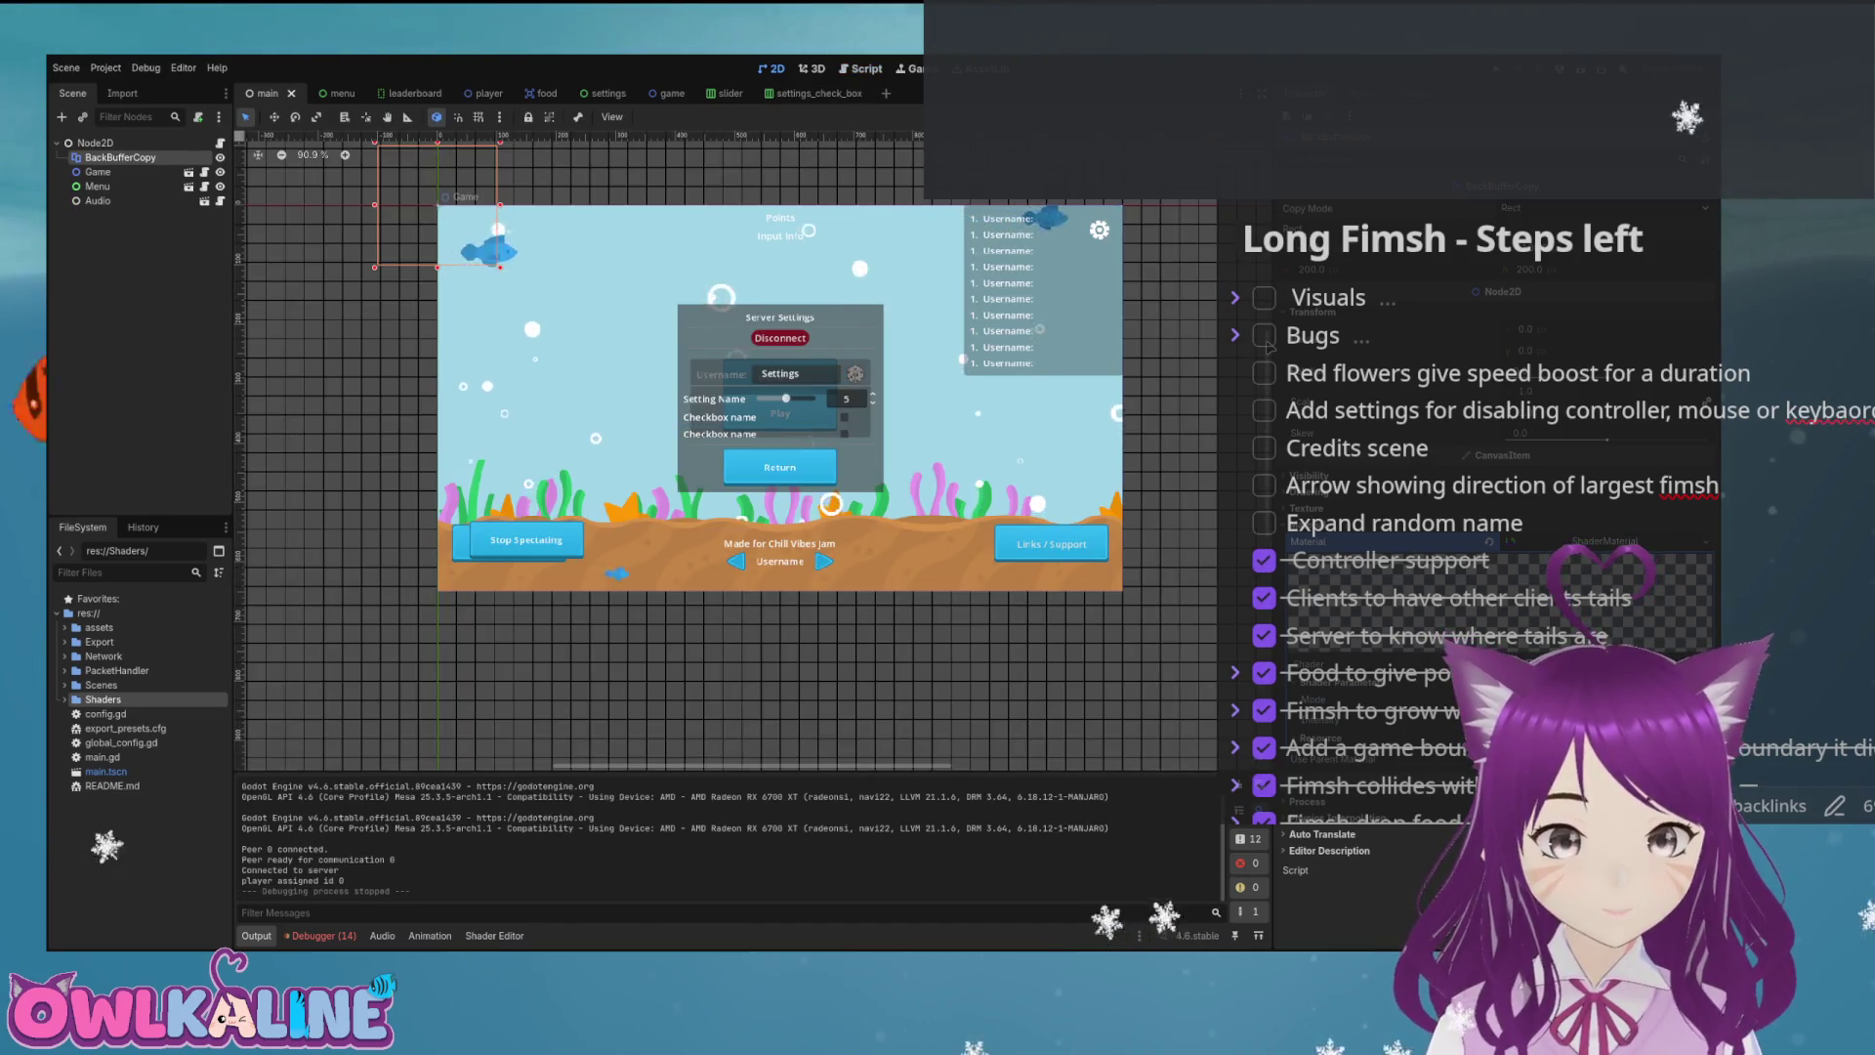
key(w)
mouse_move(437, 205)
mouse_down()
mouse_move(549, 288)
mouse_move(781, 398)
mouse_up()
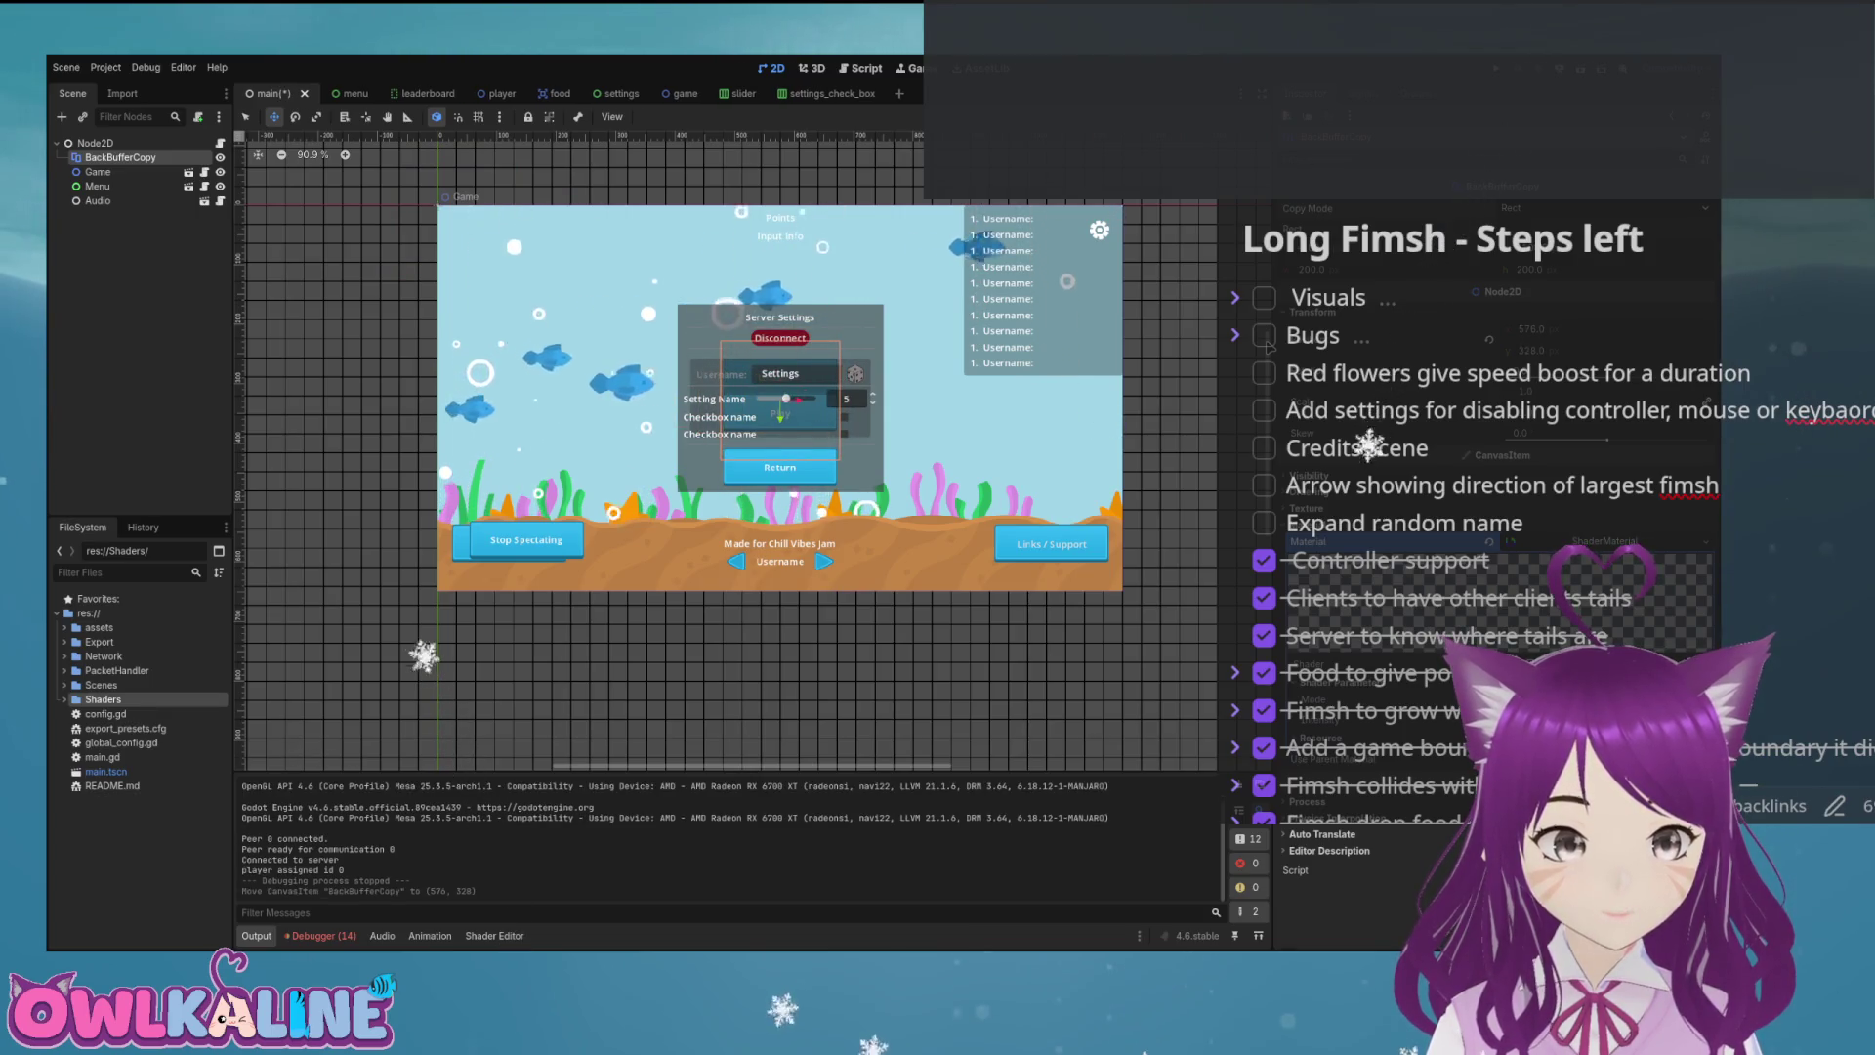
key(ctrl+s)
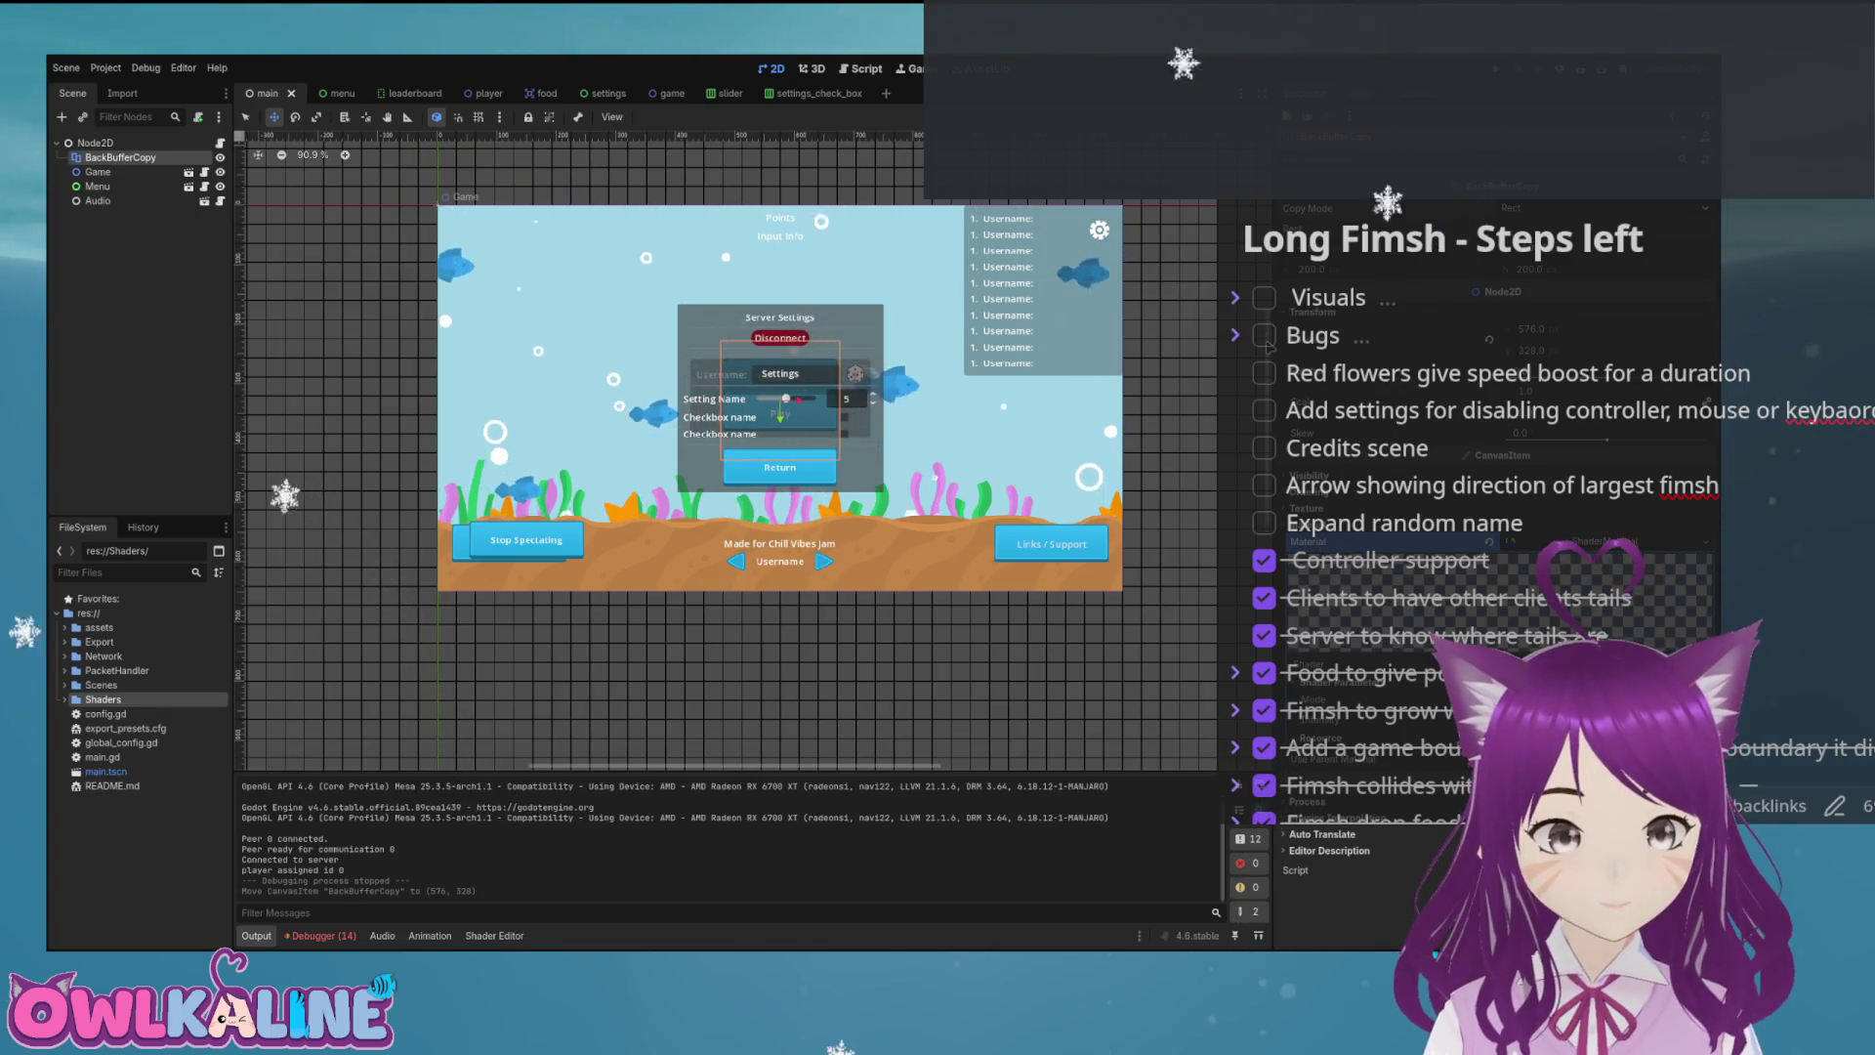
key(F5)
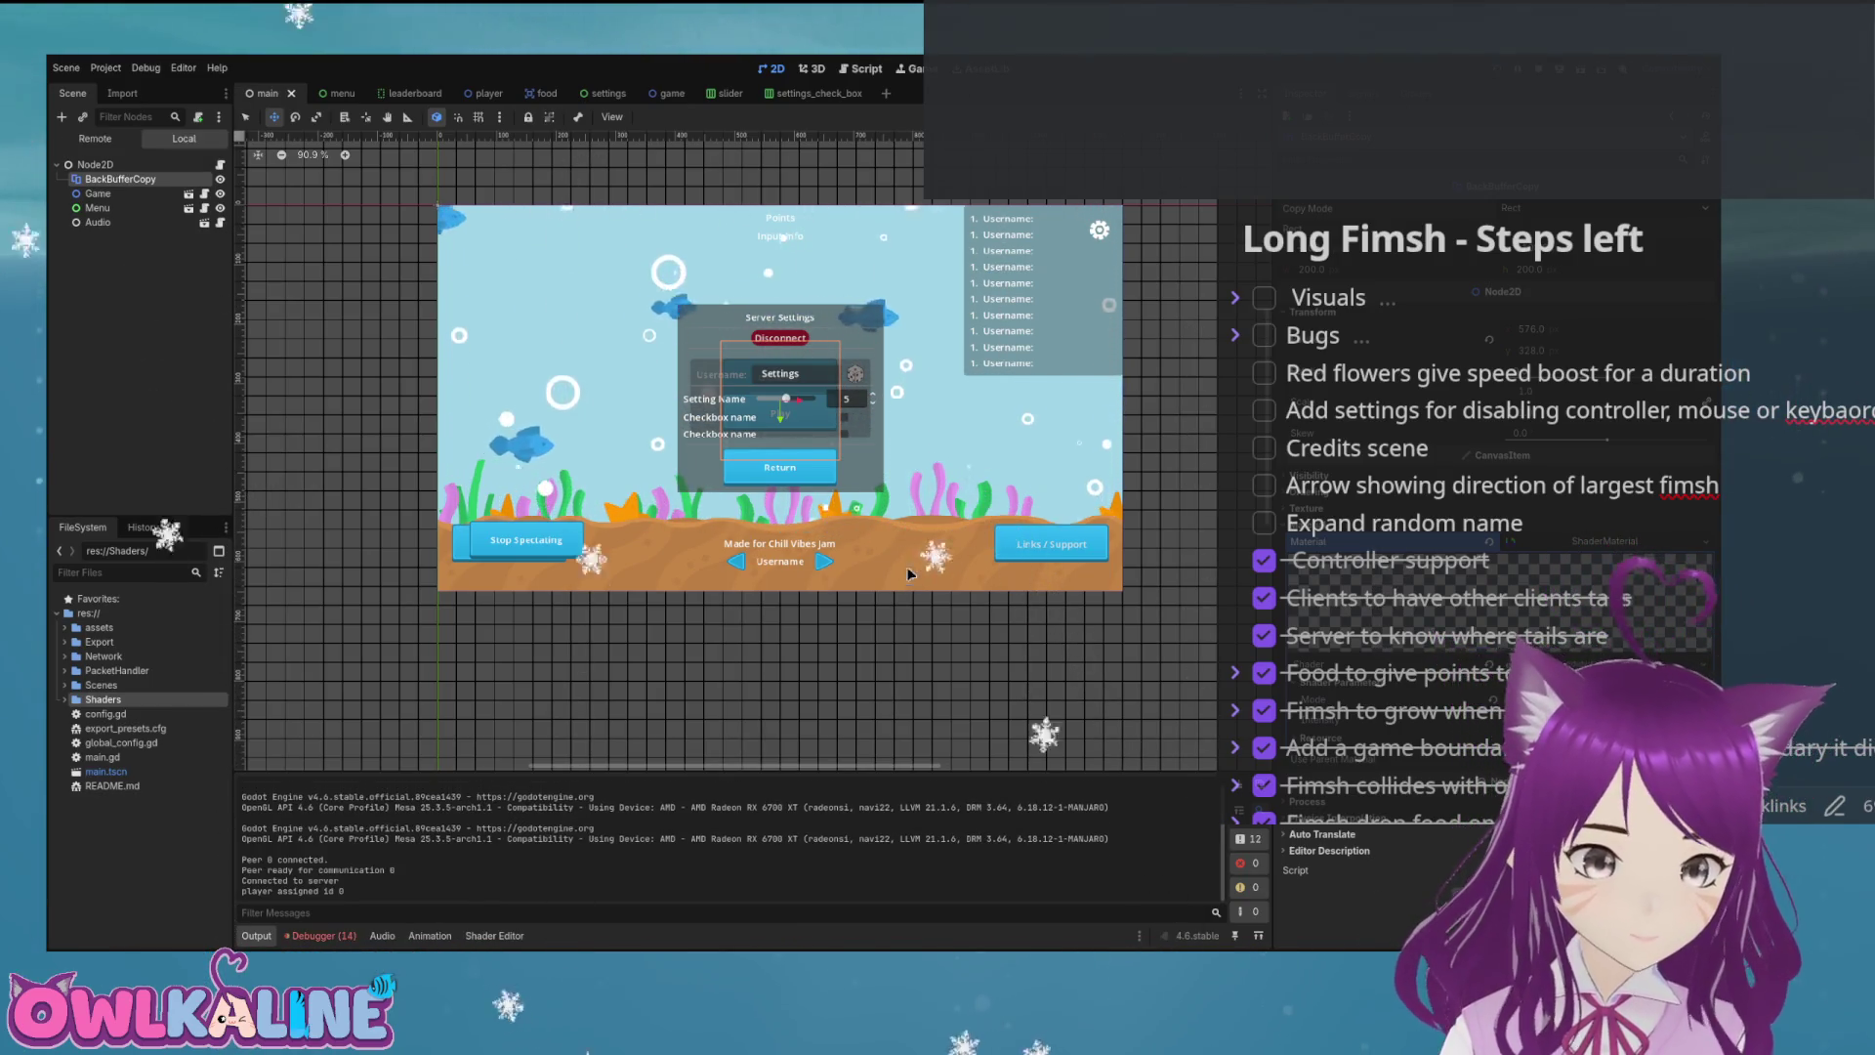
key(F8)
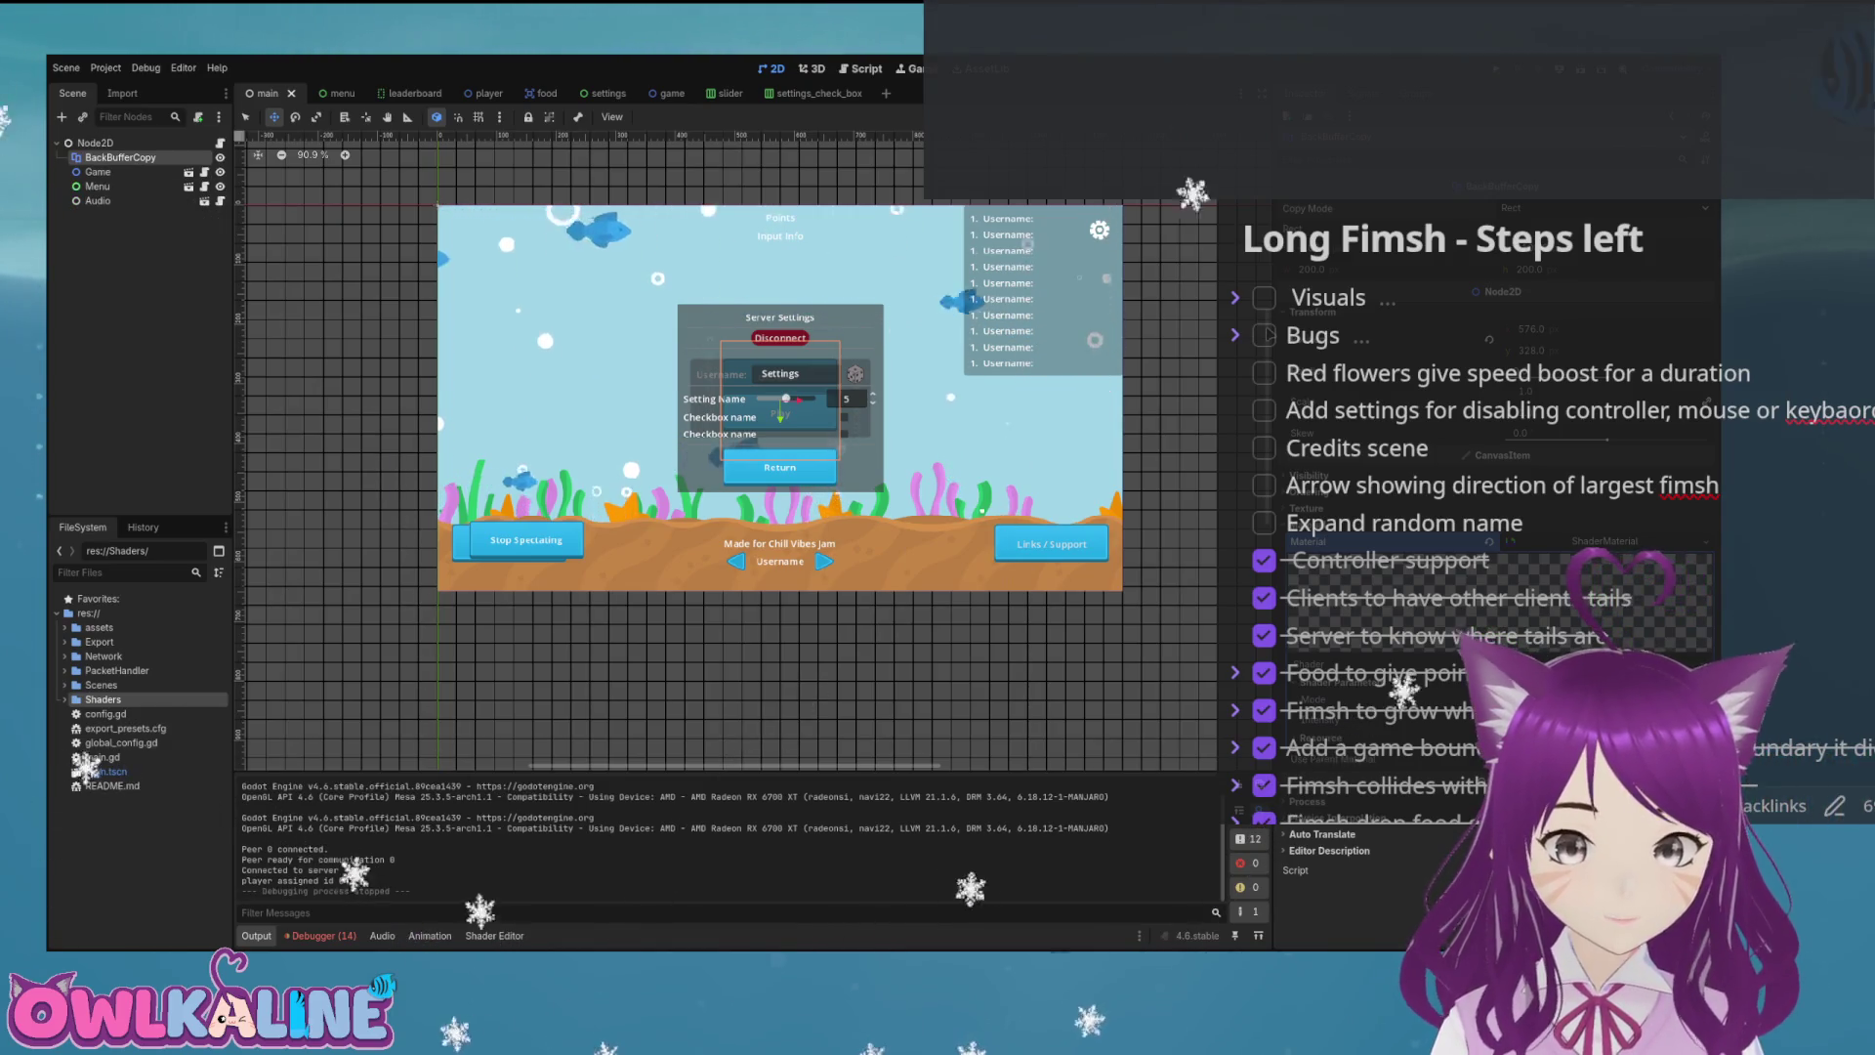
Move BackBufferCopy below Audio, test-run, undo the change, save, and test once more.
drag(135, 205, 137, 203)
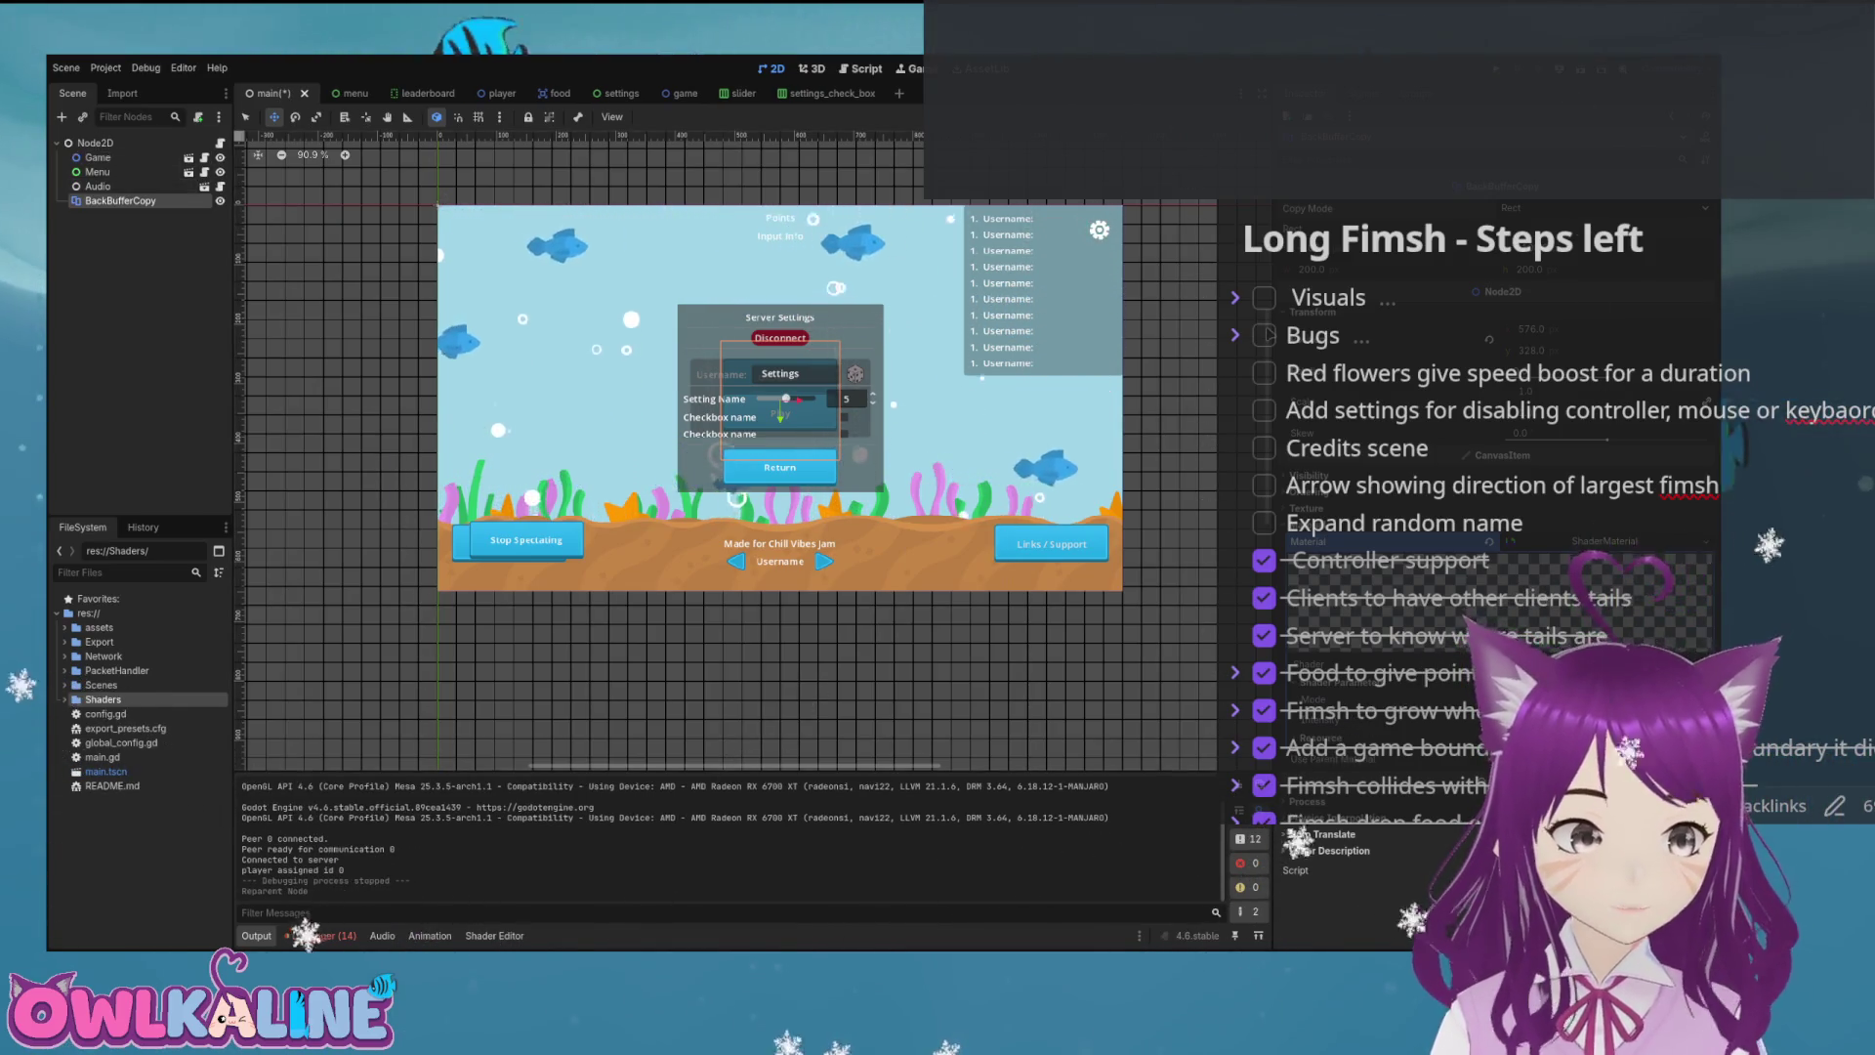
key(F5)
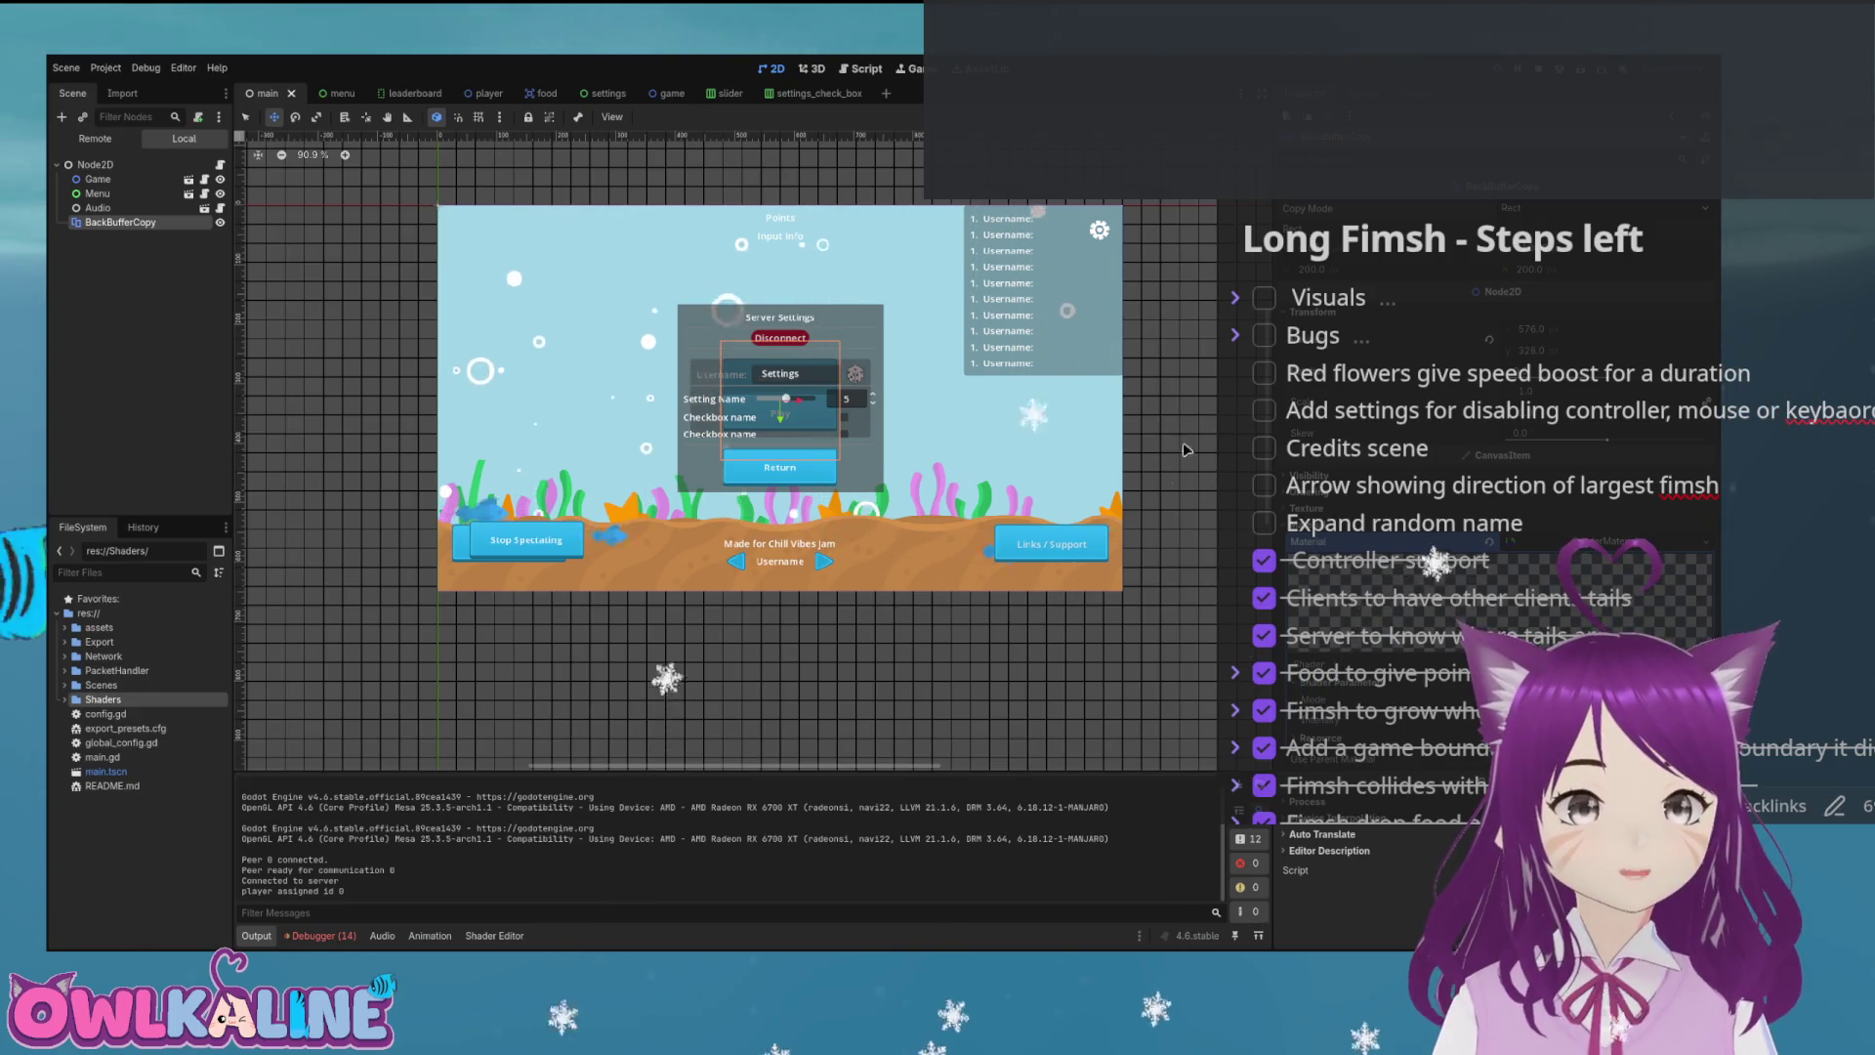
key(F8)
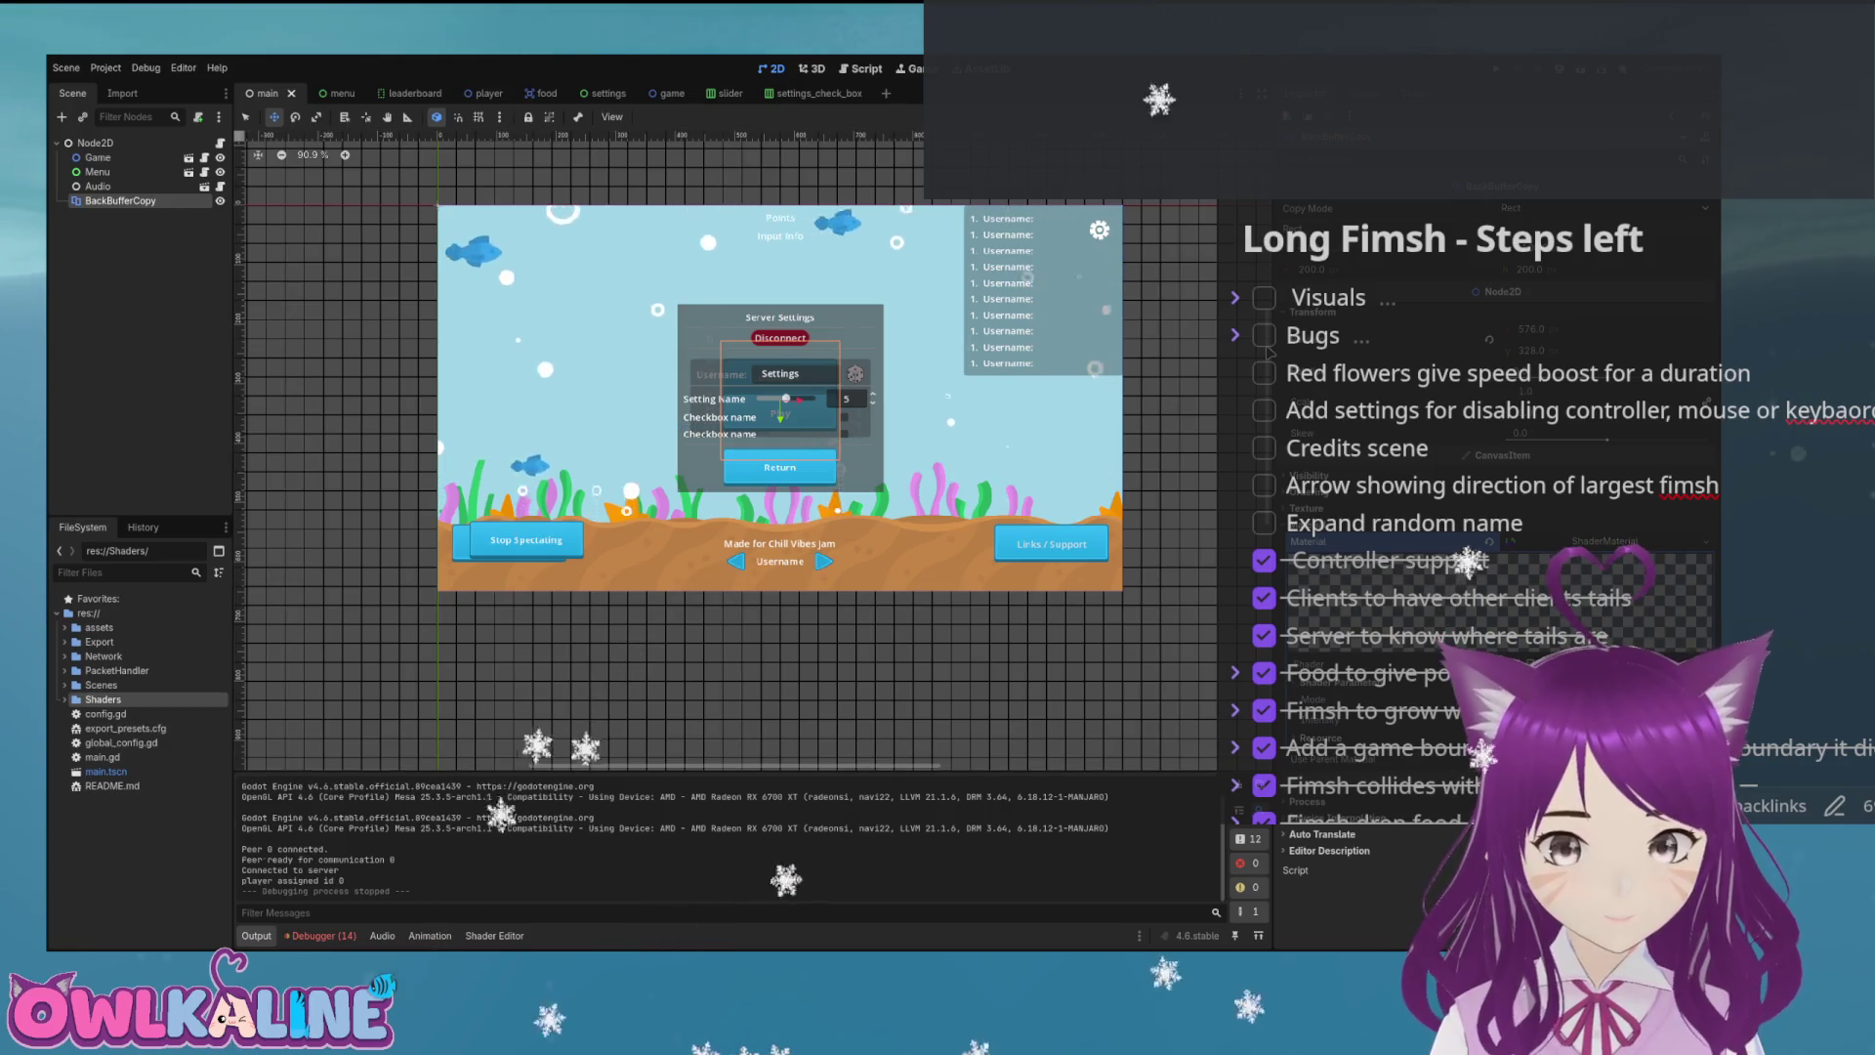
key(ctrl+z)
key(ctrl+s)
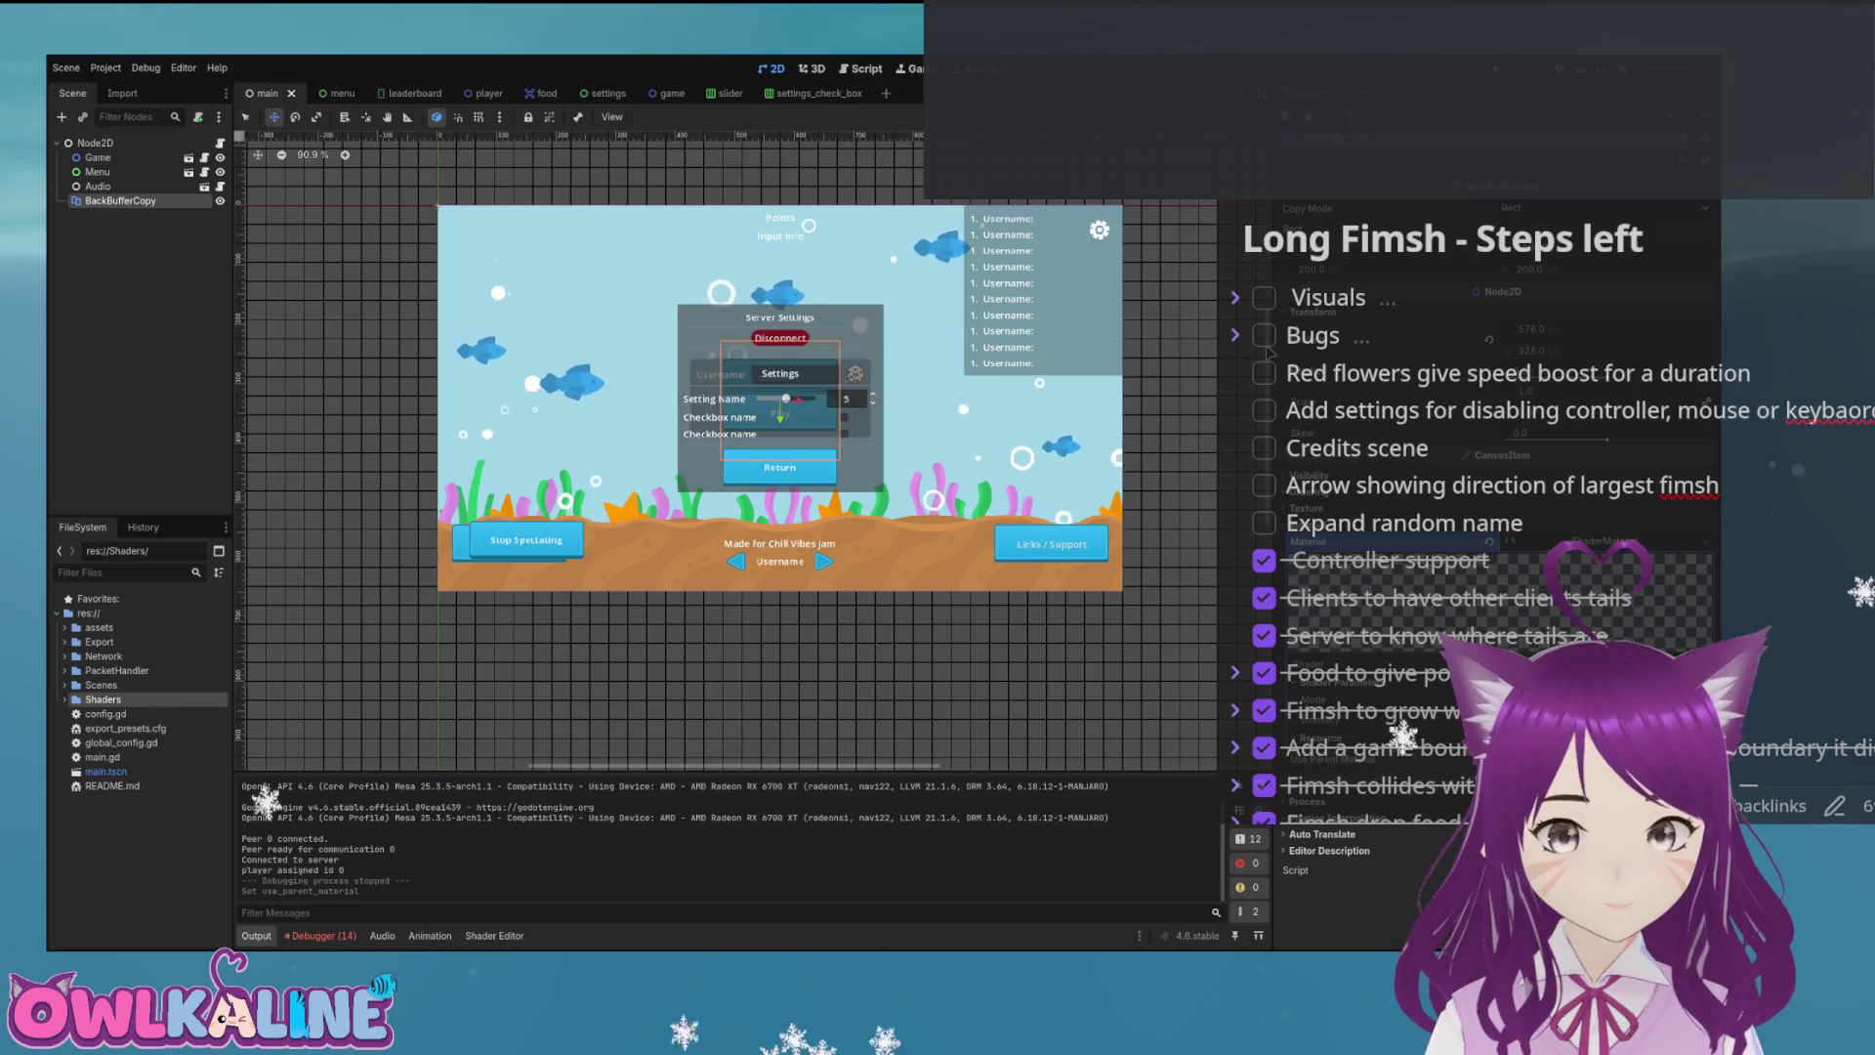
key(F5)
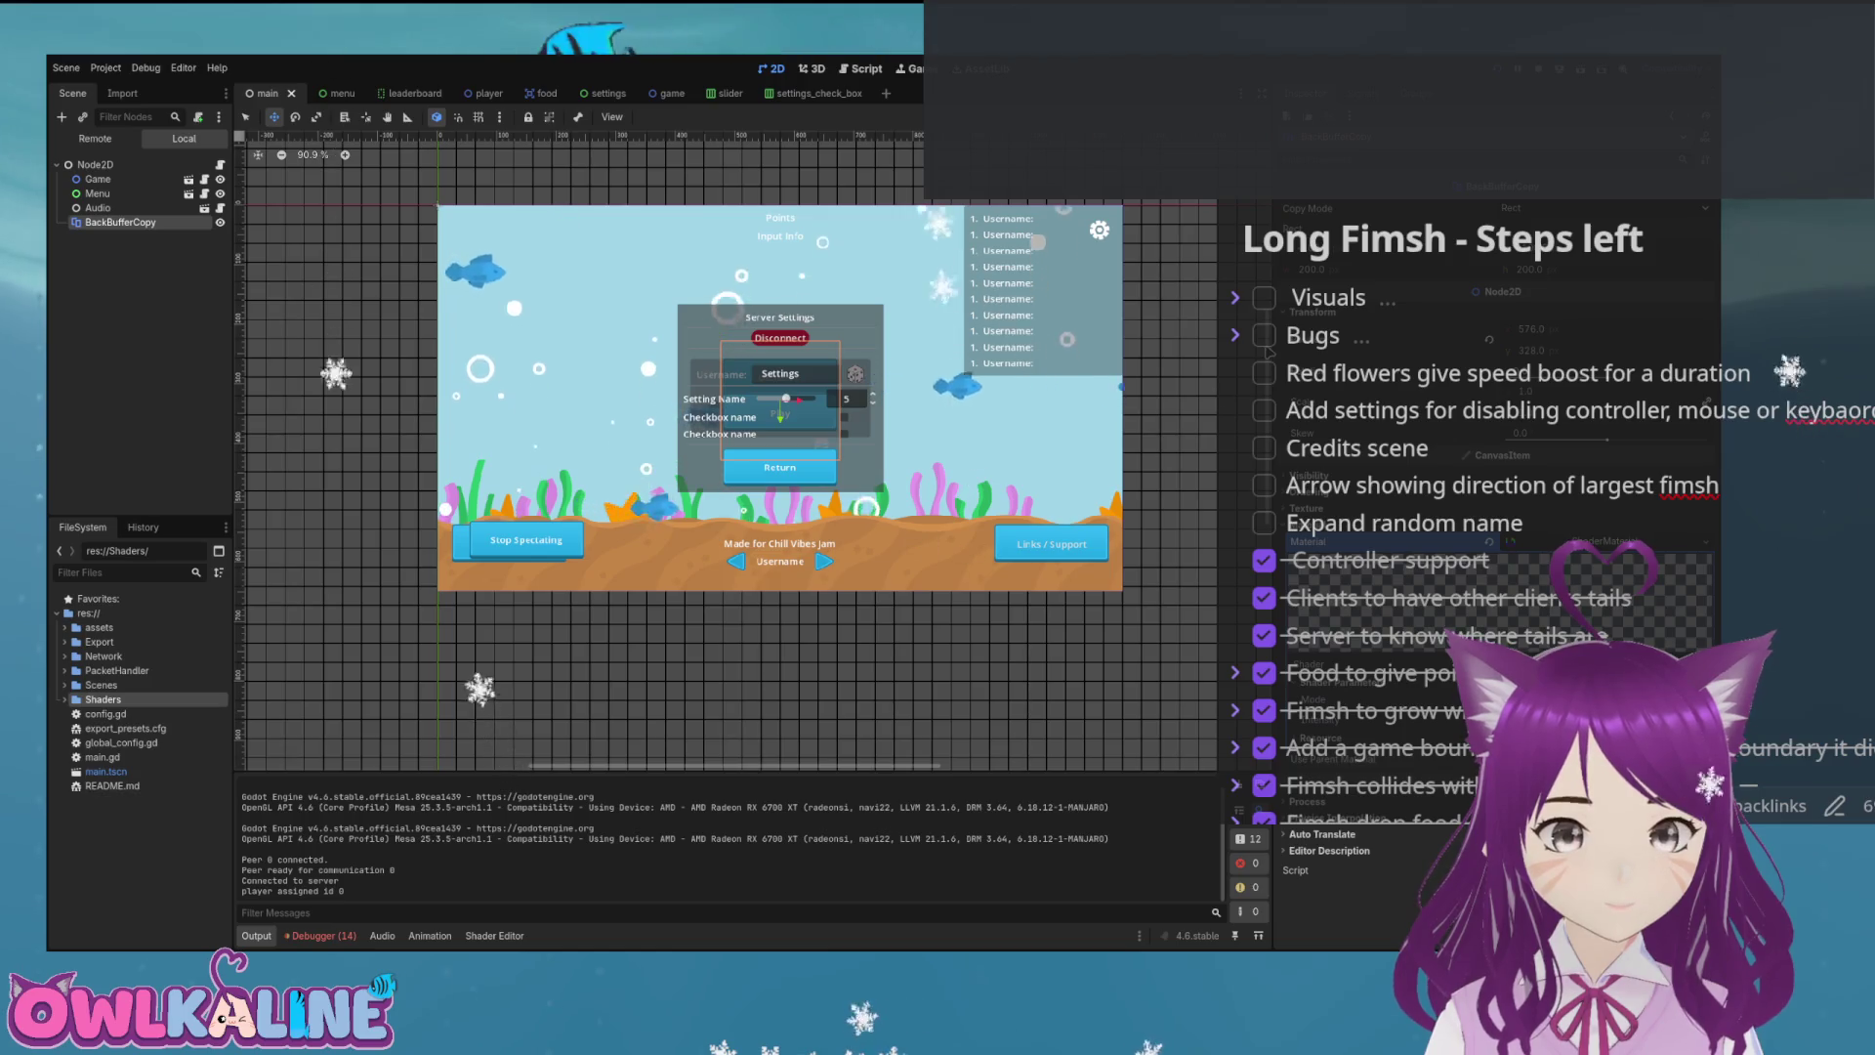
key(F8)
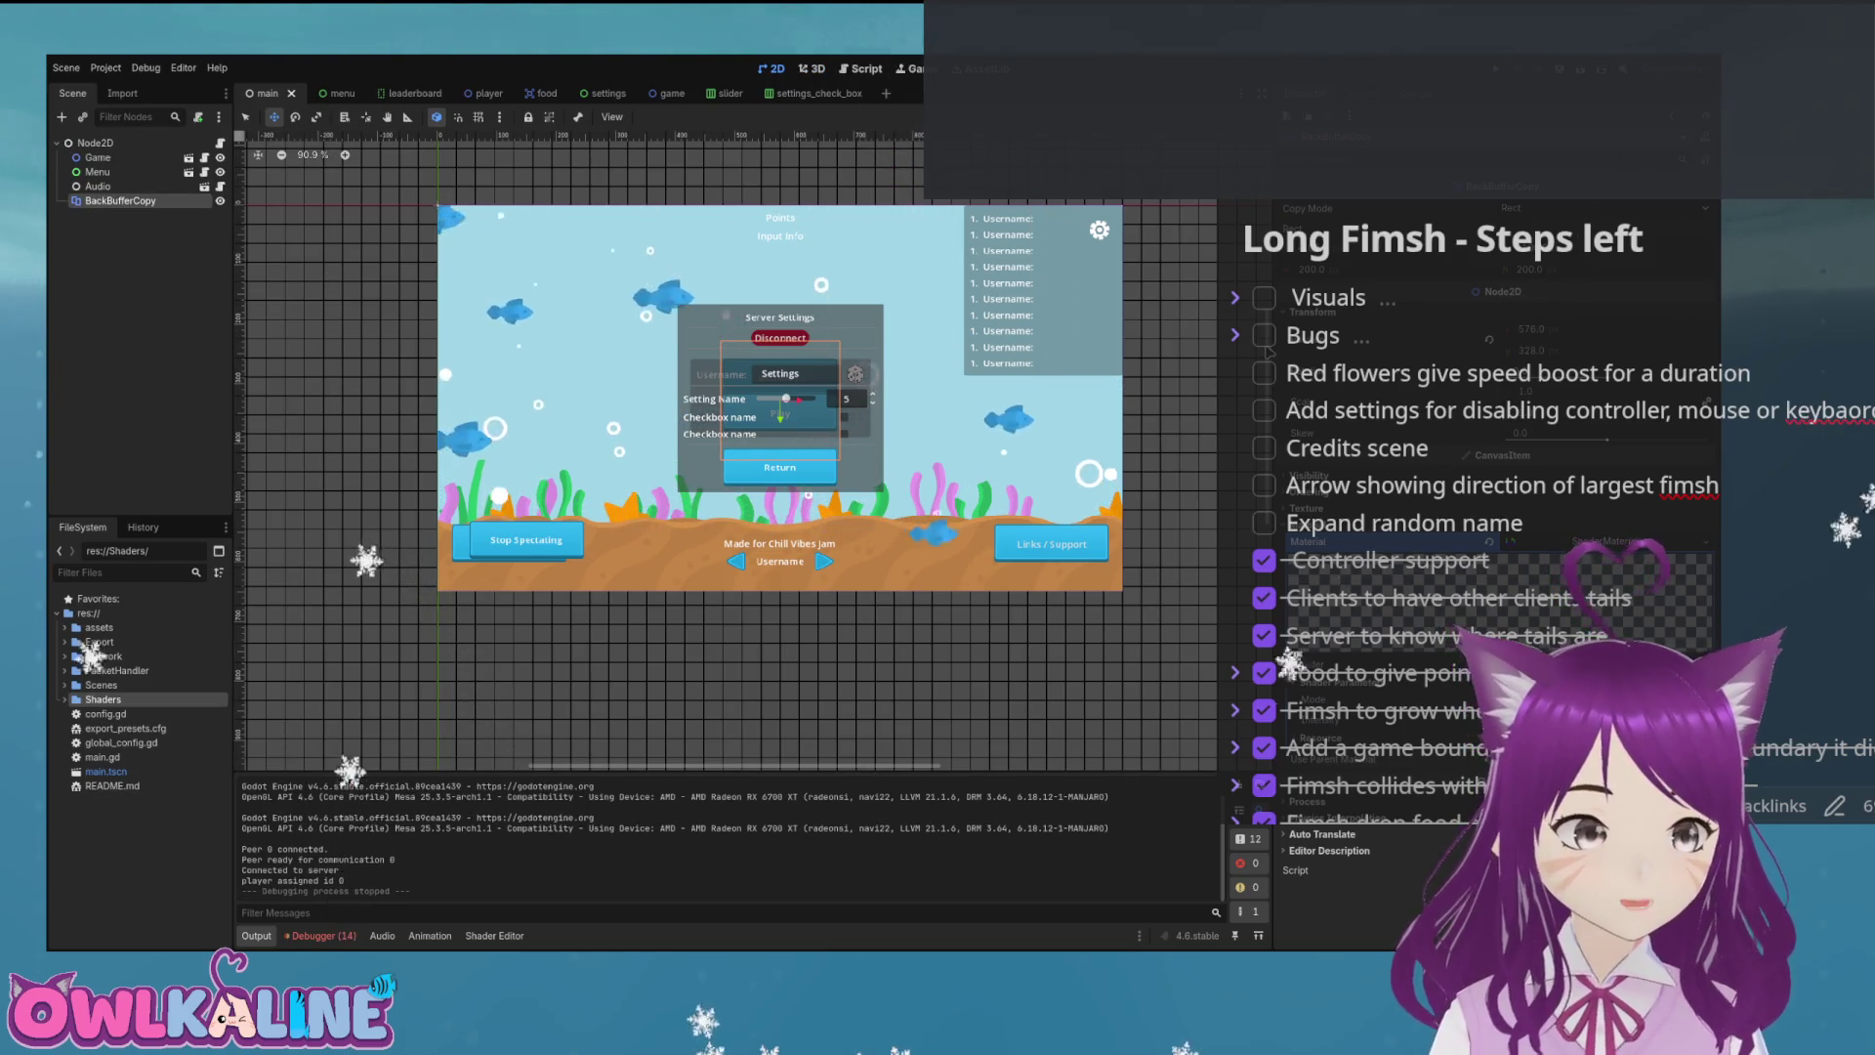
Delete BackBufferCopy from the main scene and collapse the game scene's Parallax2D, PlayerPoints and SpectatorLayer branches.
key(Delete)
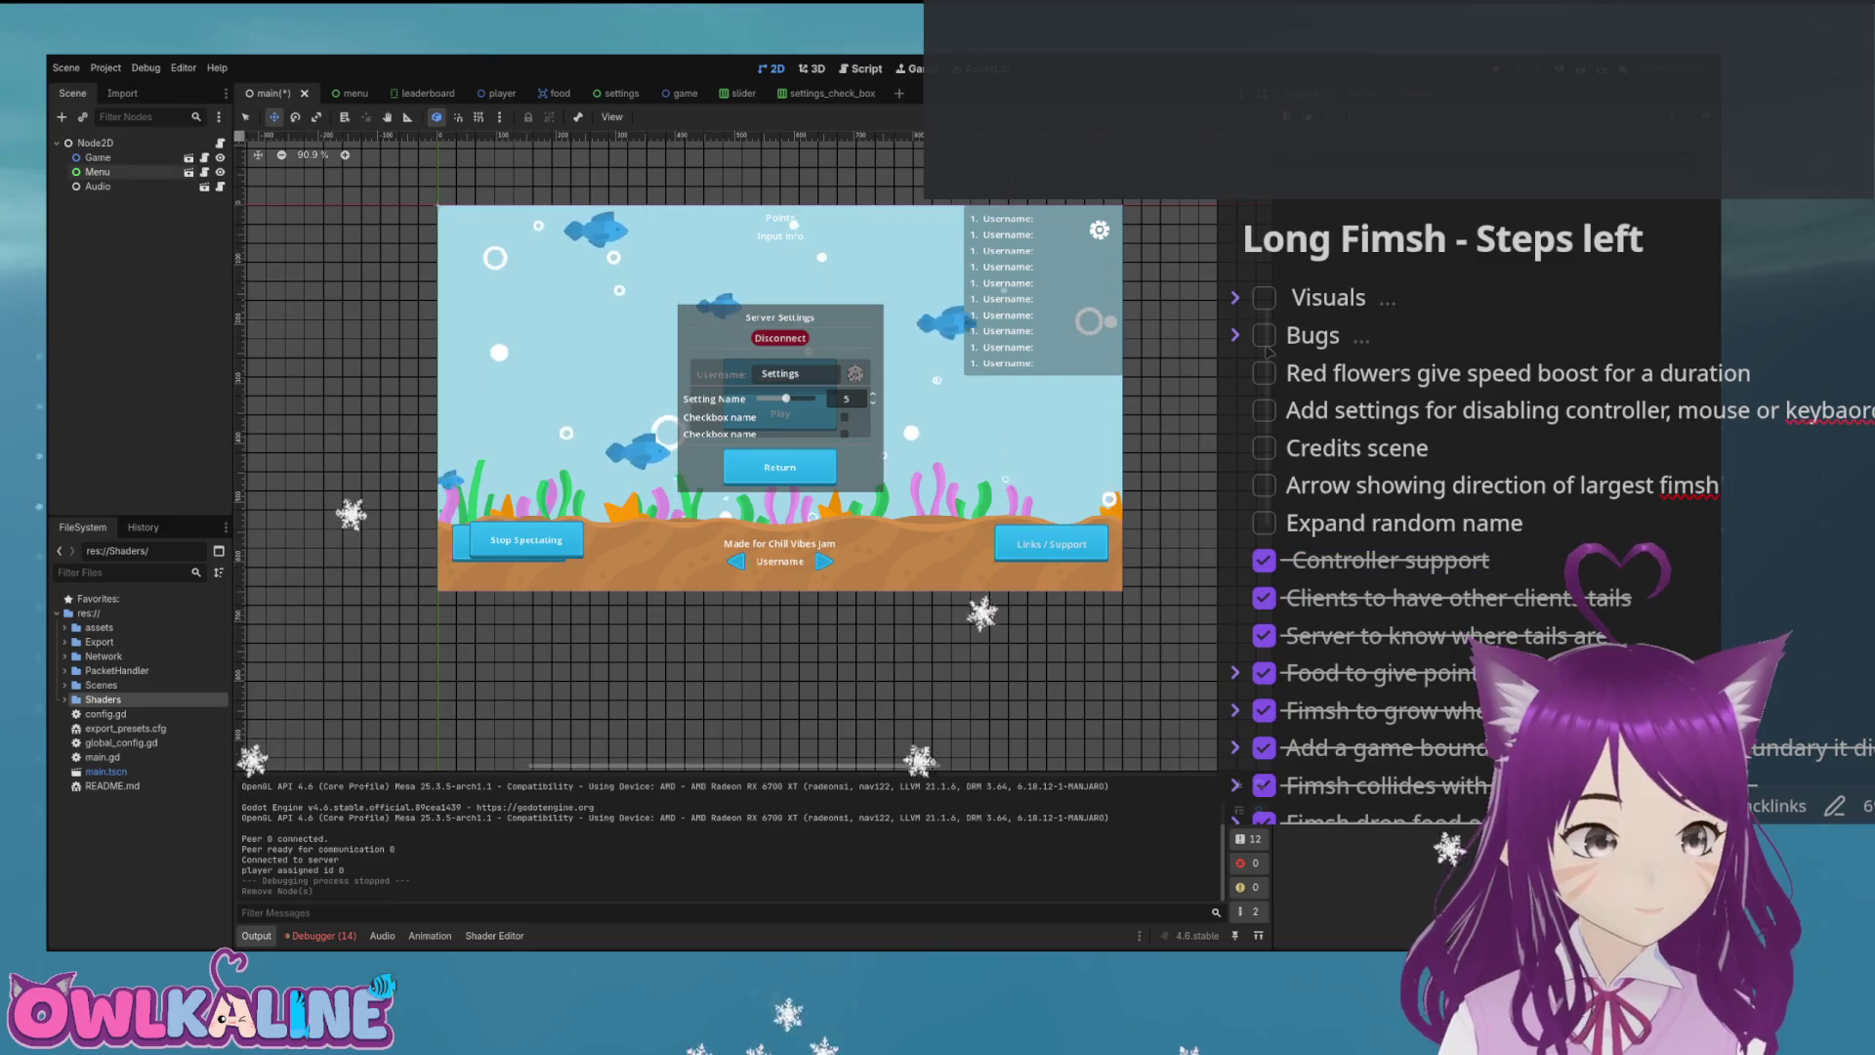
key(ctrl+shift+Tab)
key(ctrl+shift+Tab)
key(ctrl+shift+Tab)
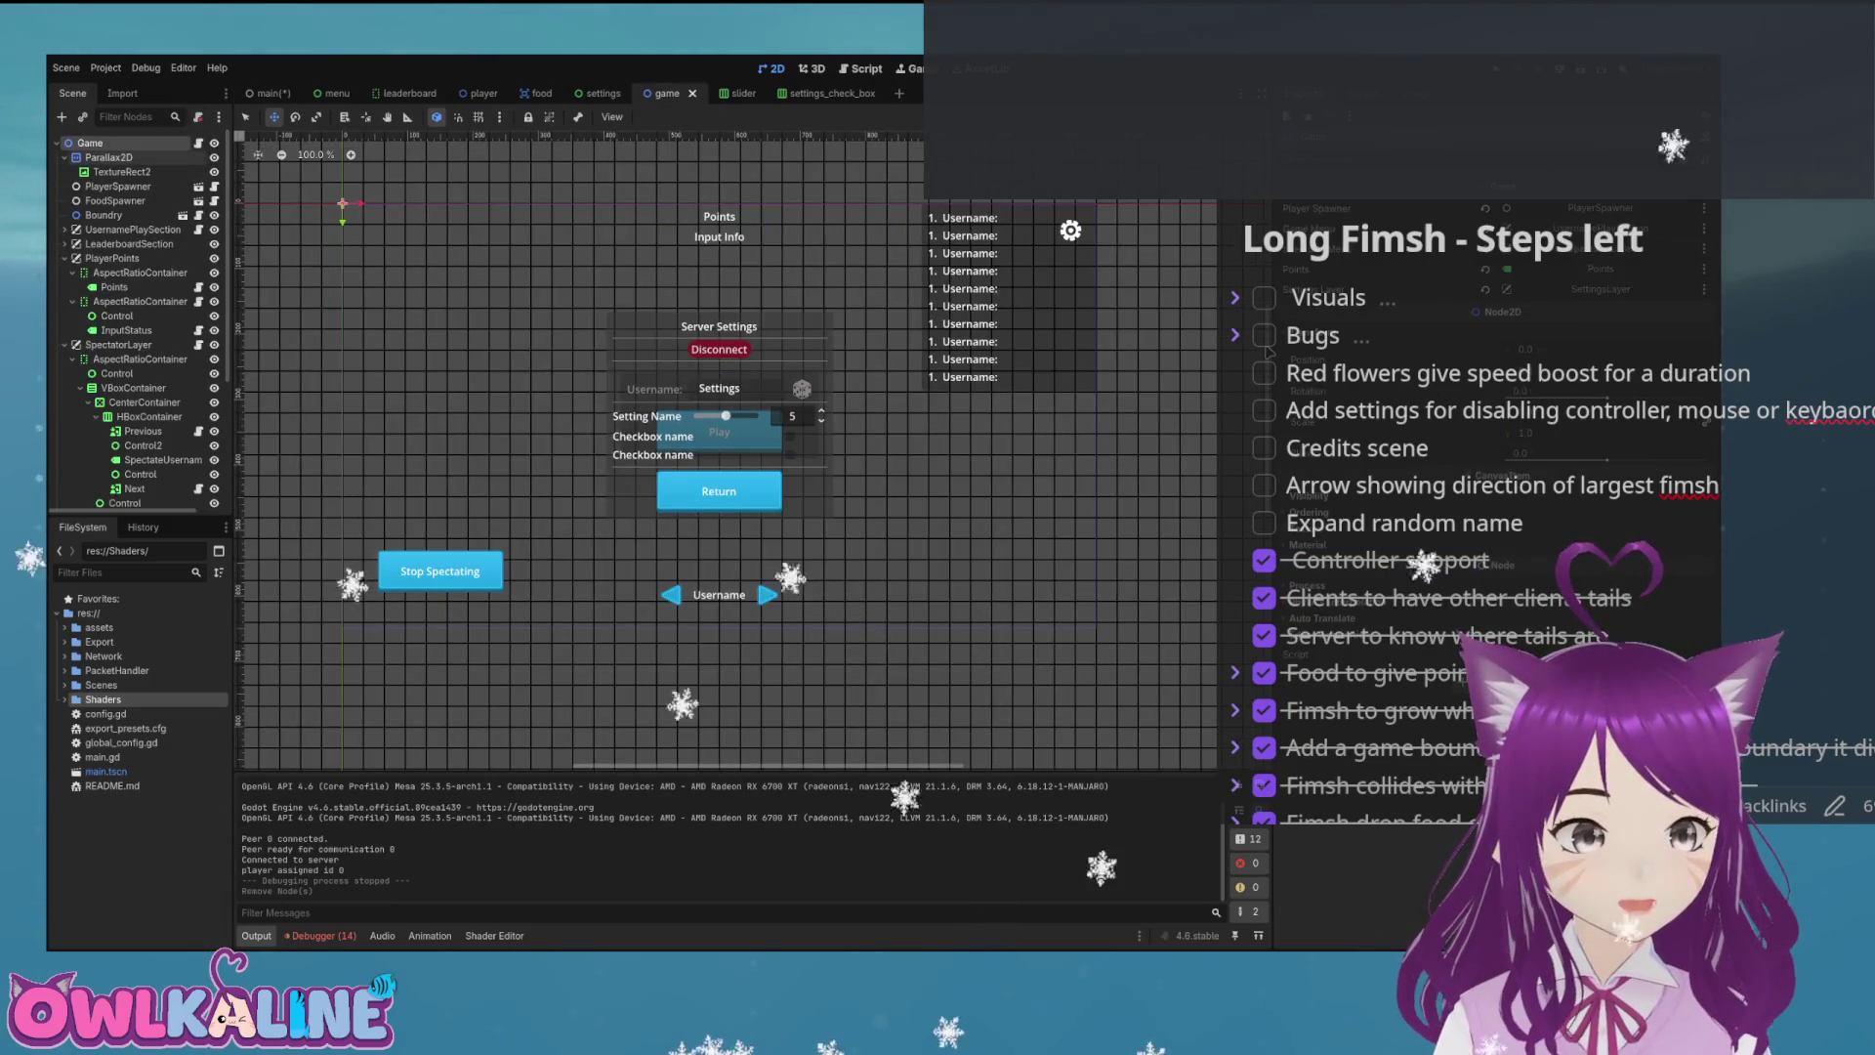
click(65, 157)
click(65, 243)
click(64, 258)
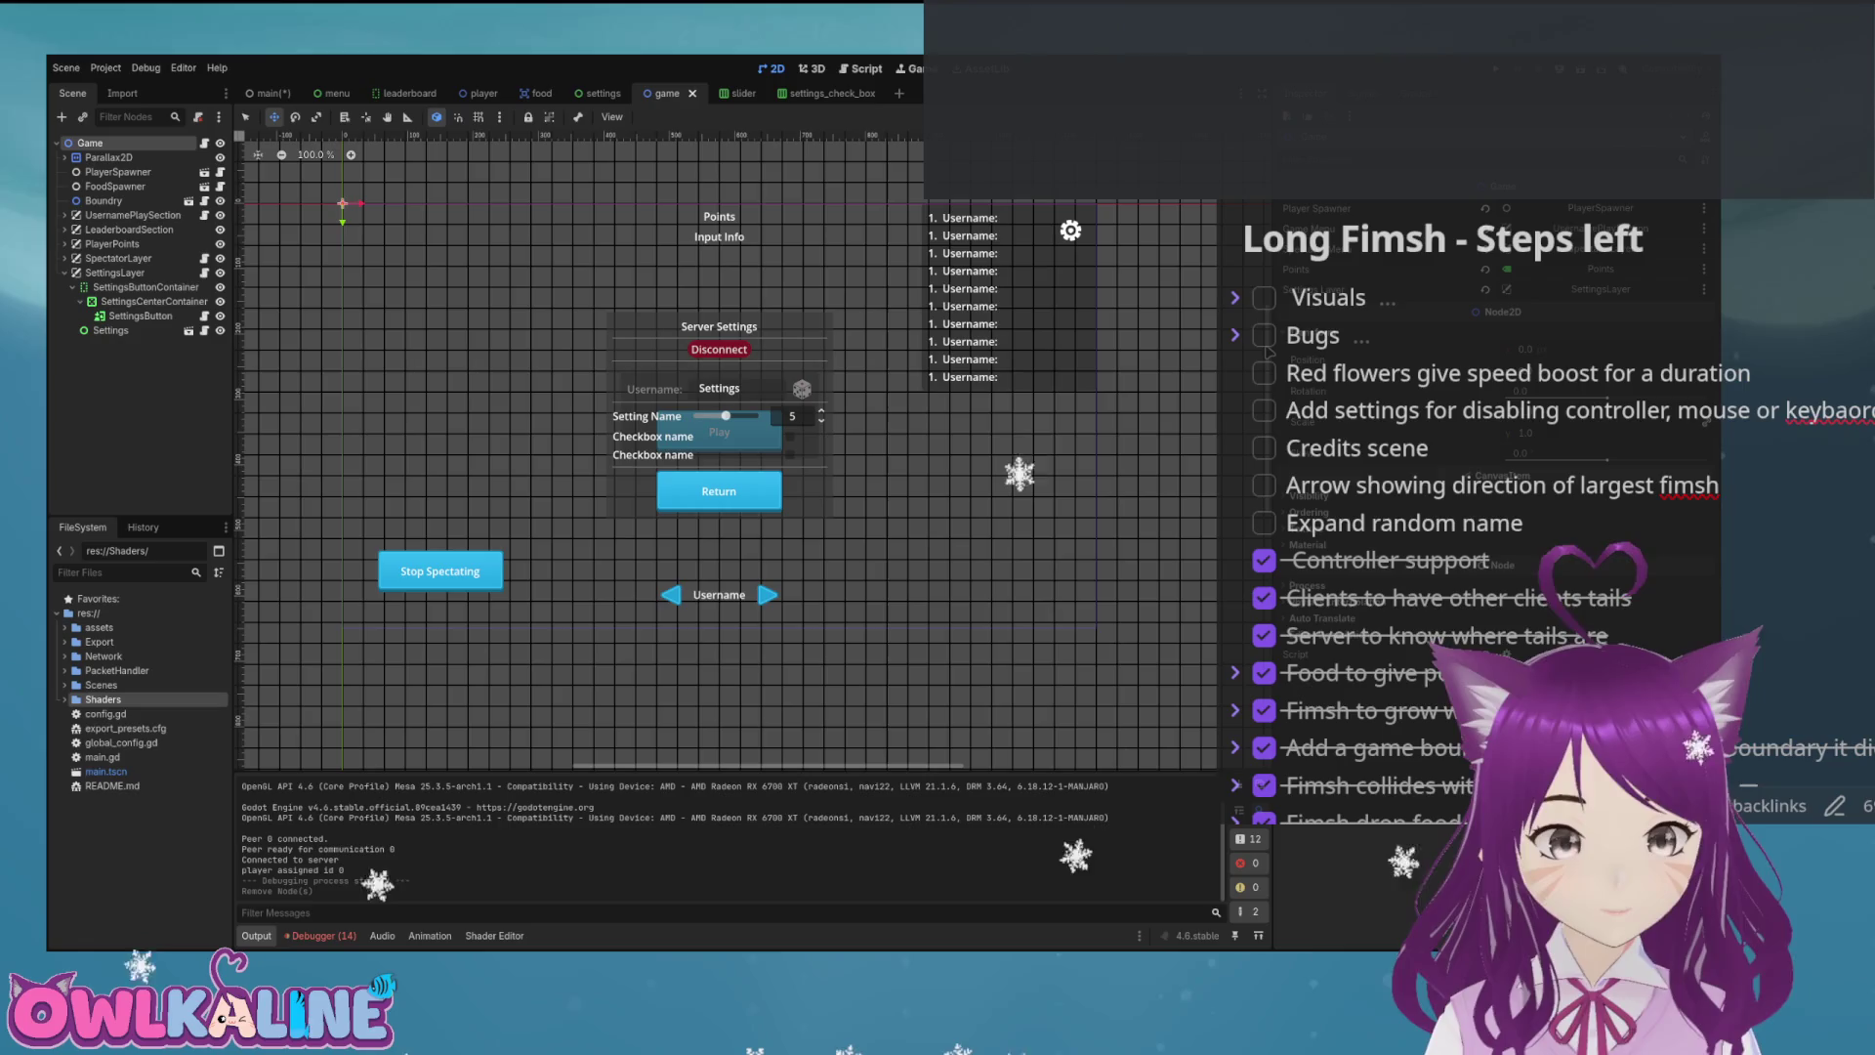
Add a top-level BackBufferCopy to the game scene with Viewport copy mode and a new shader material, then run.
key(Return)
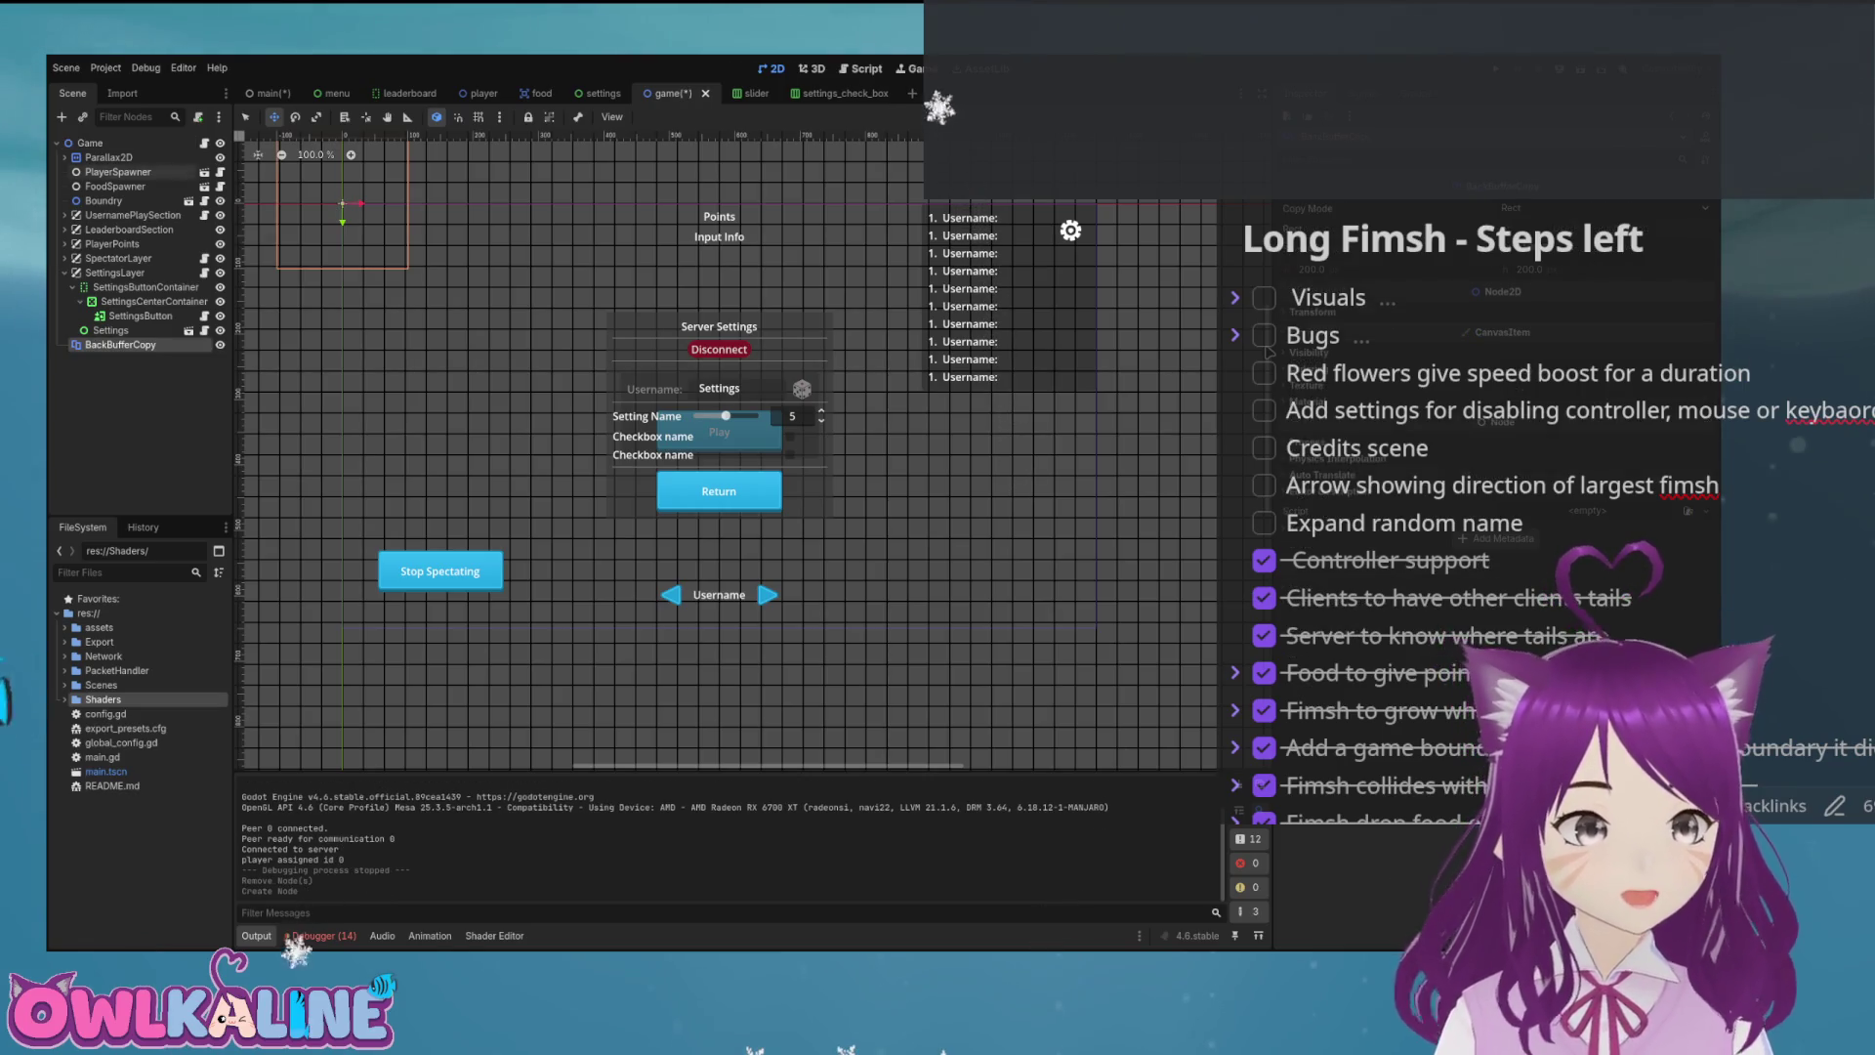
drag(107, 157, 108, 153)
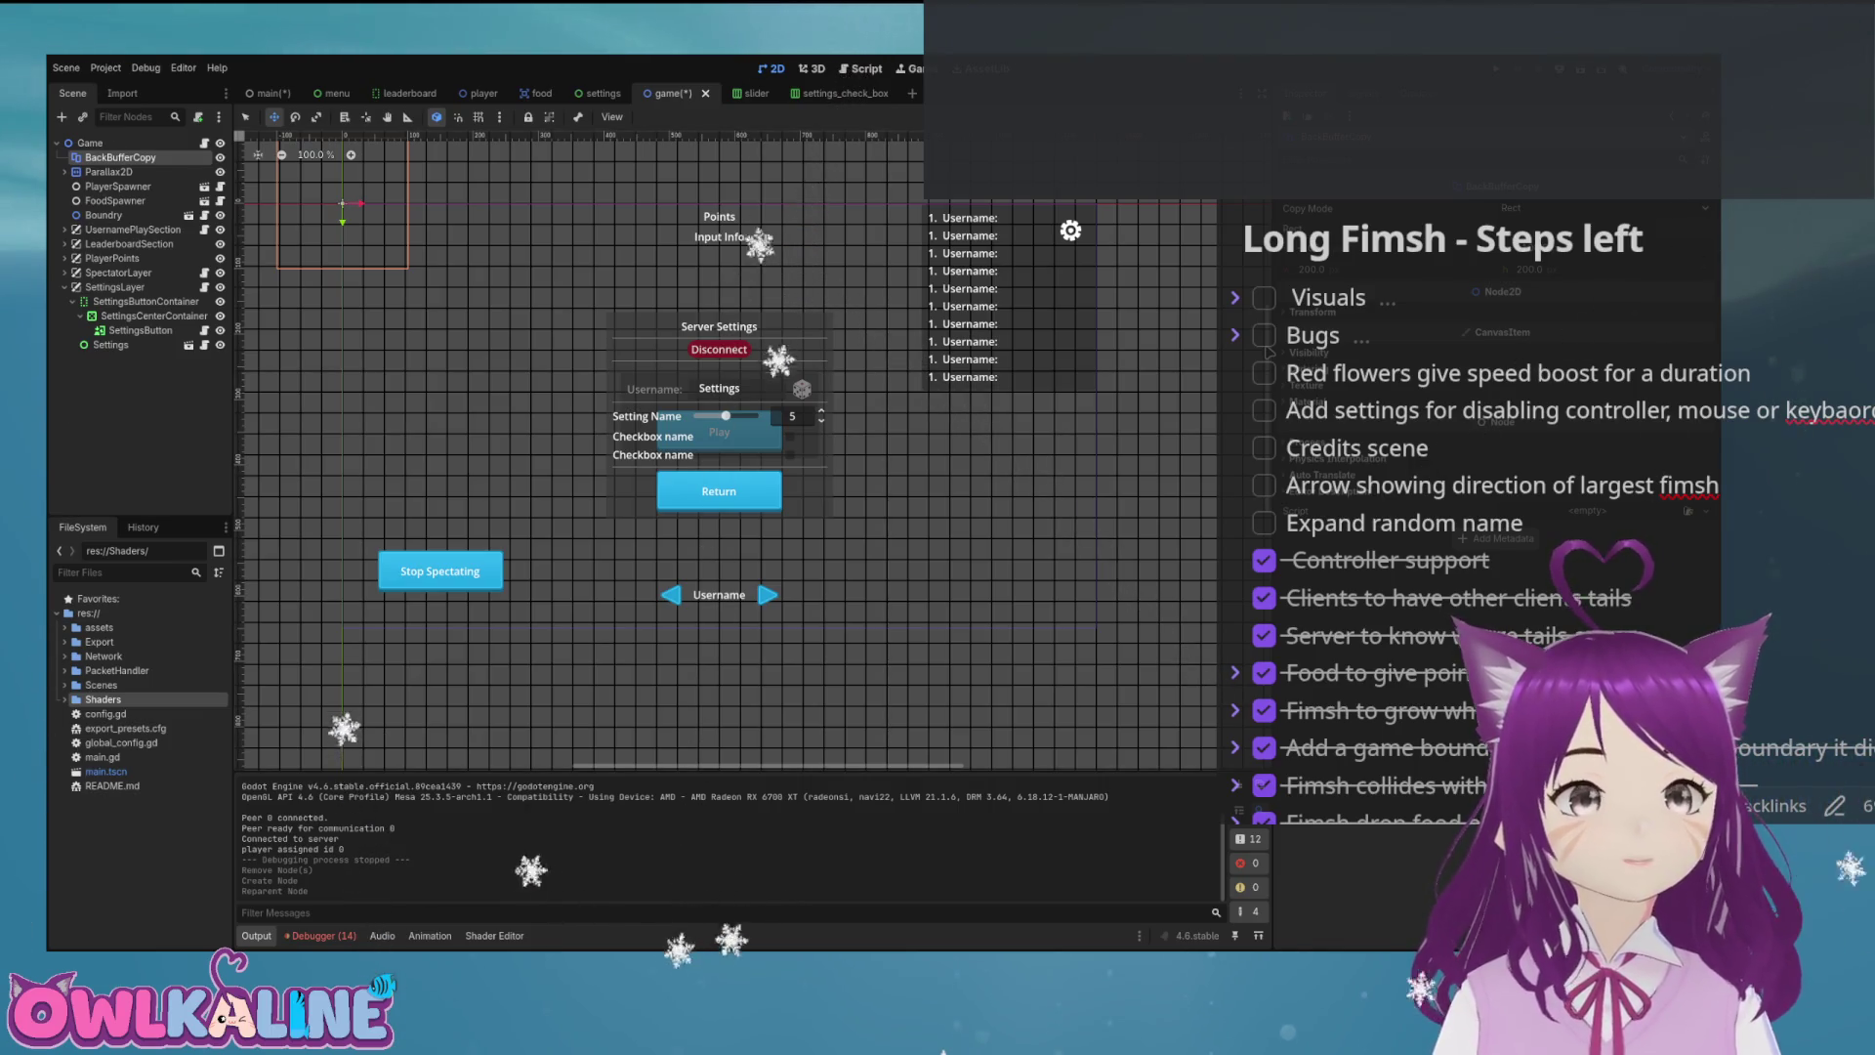
click(1268, 352)
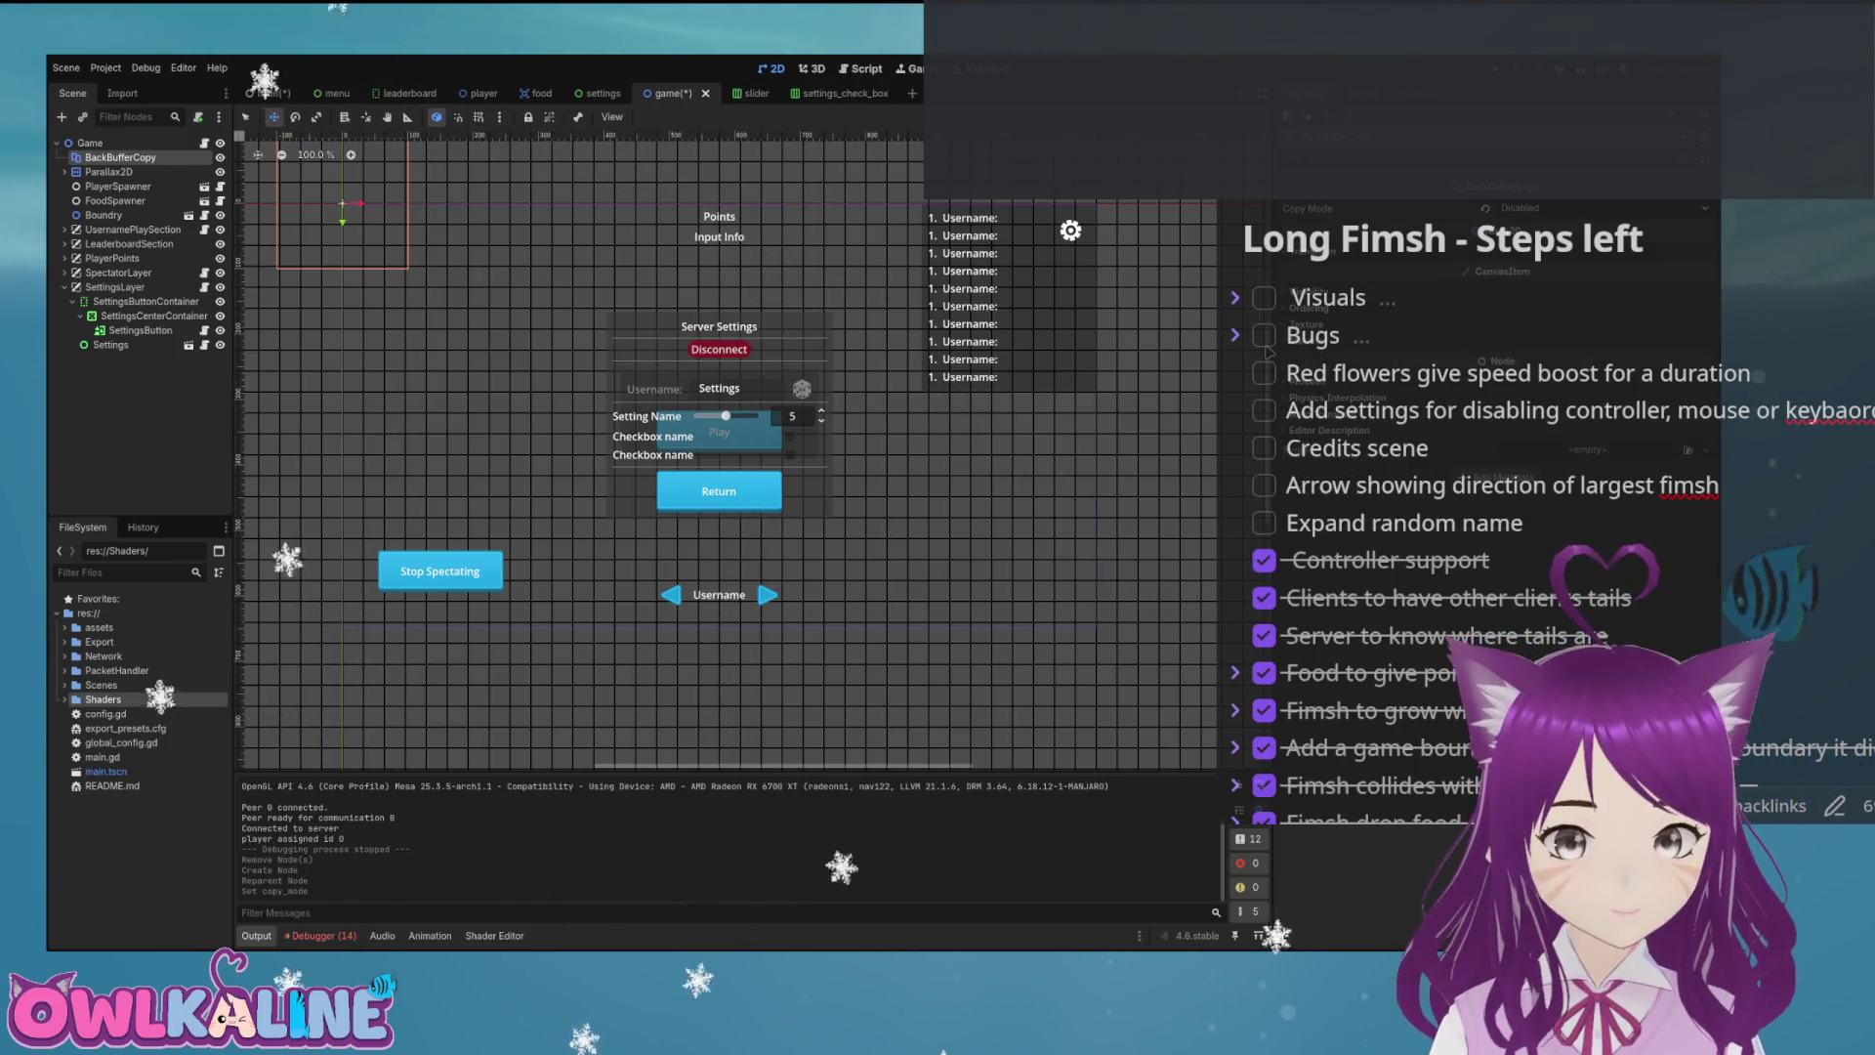
click(1268, 352)
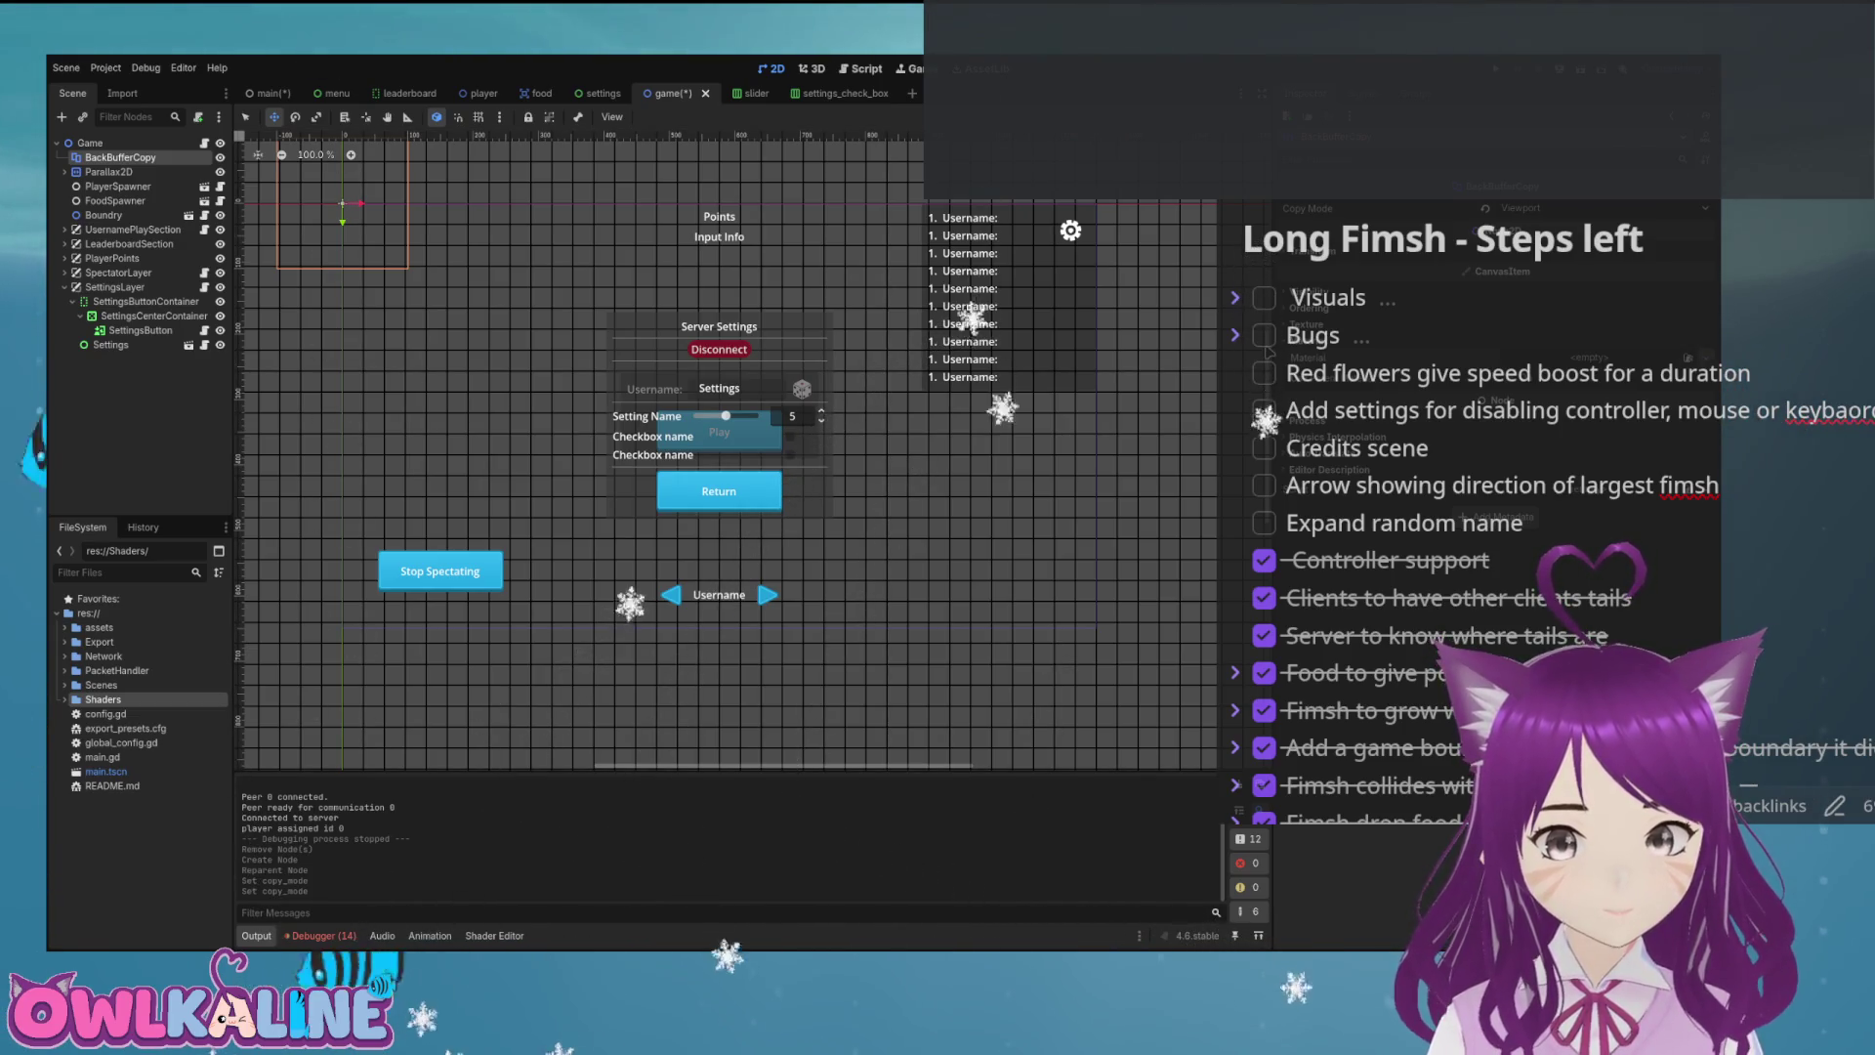
click(1267, 352)
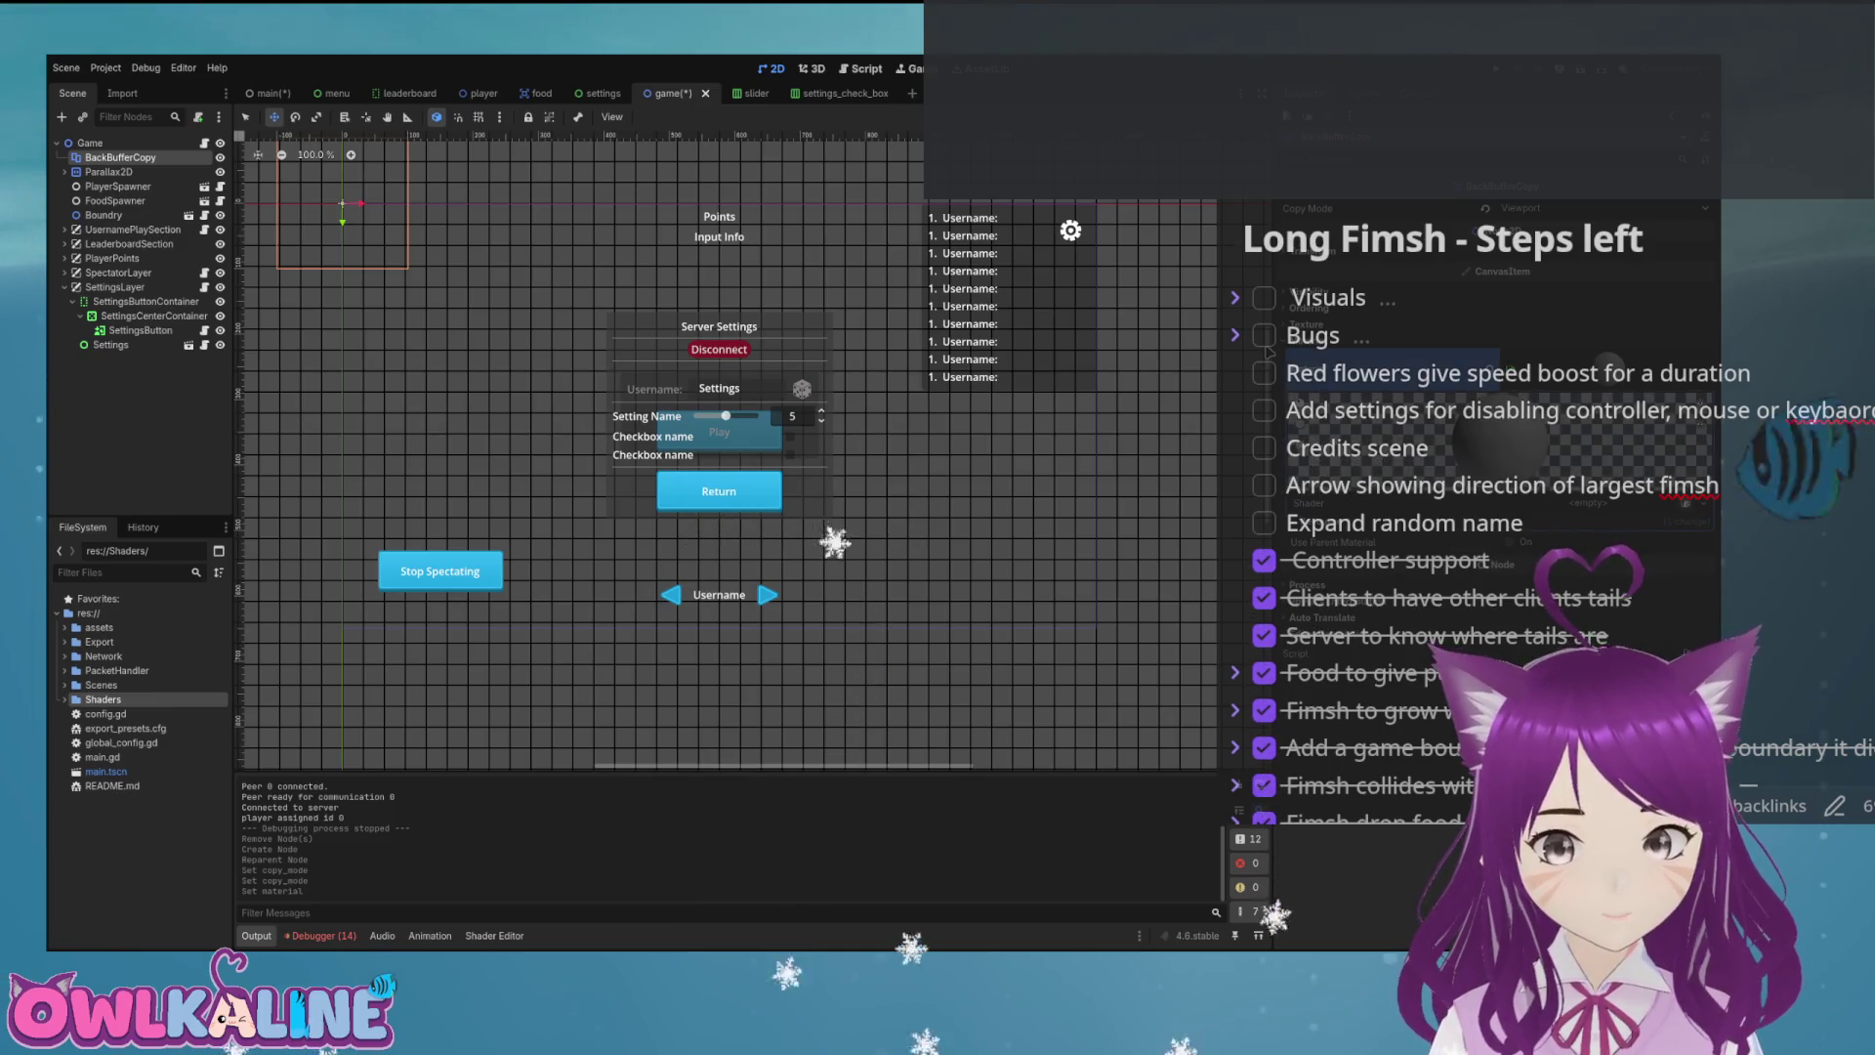
click(1268, 352)
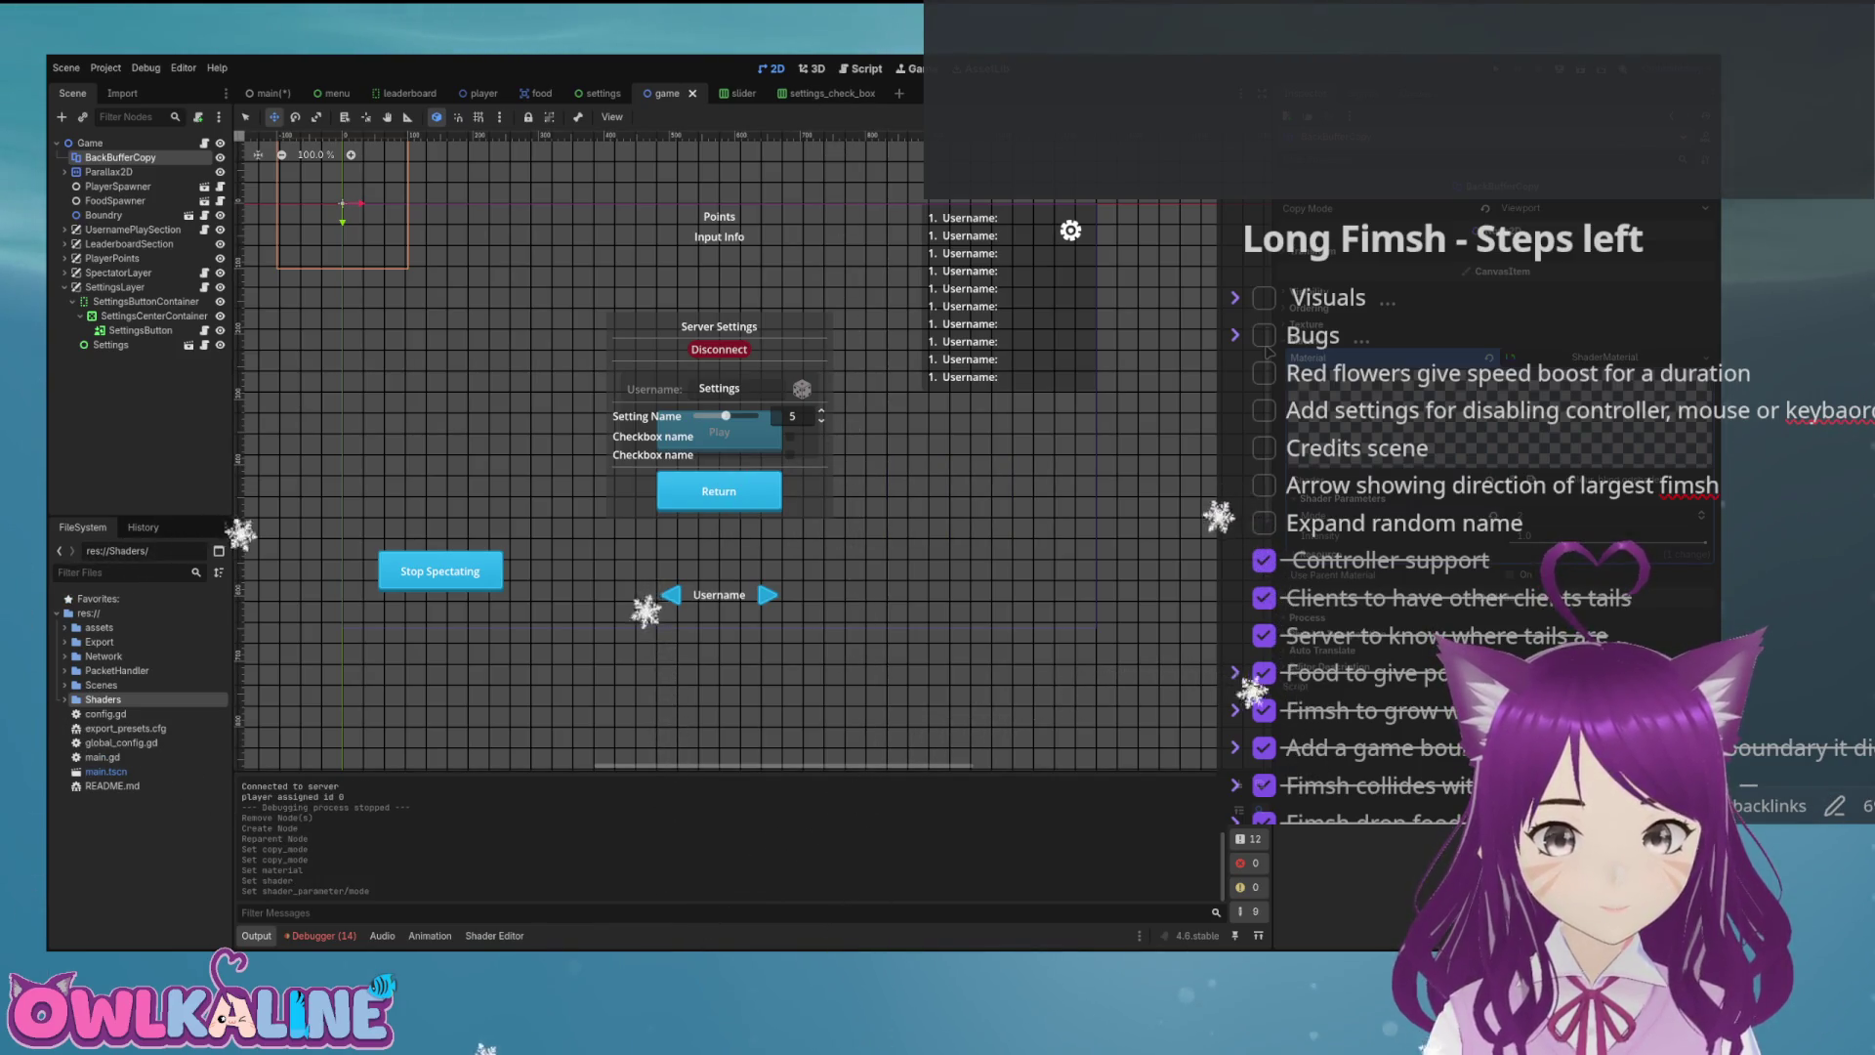
key(F5)
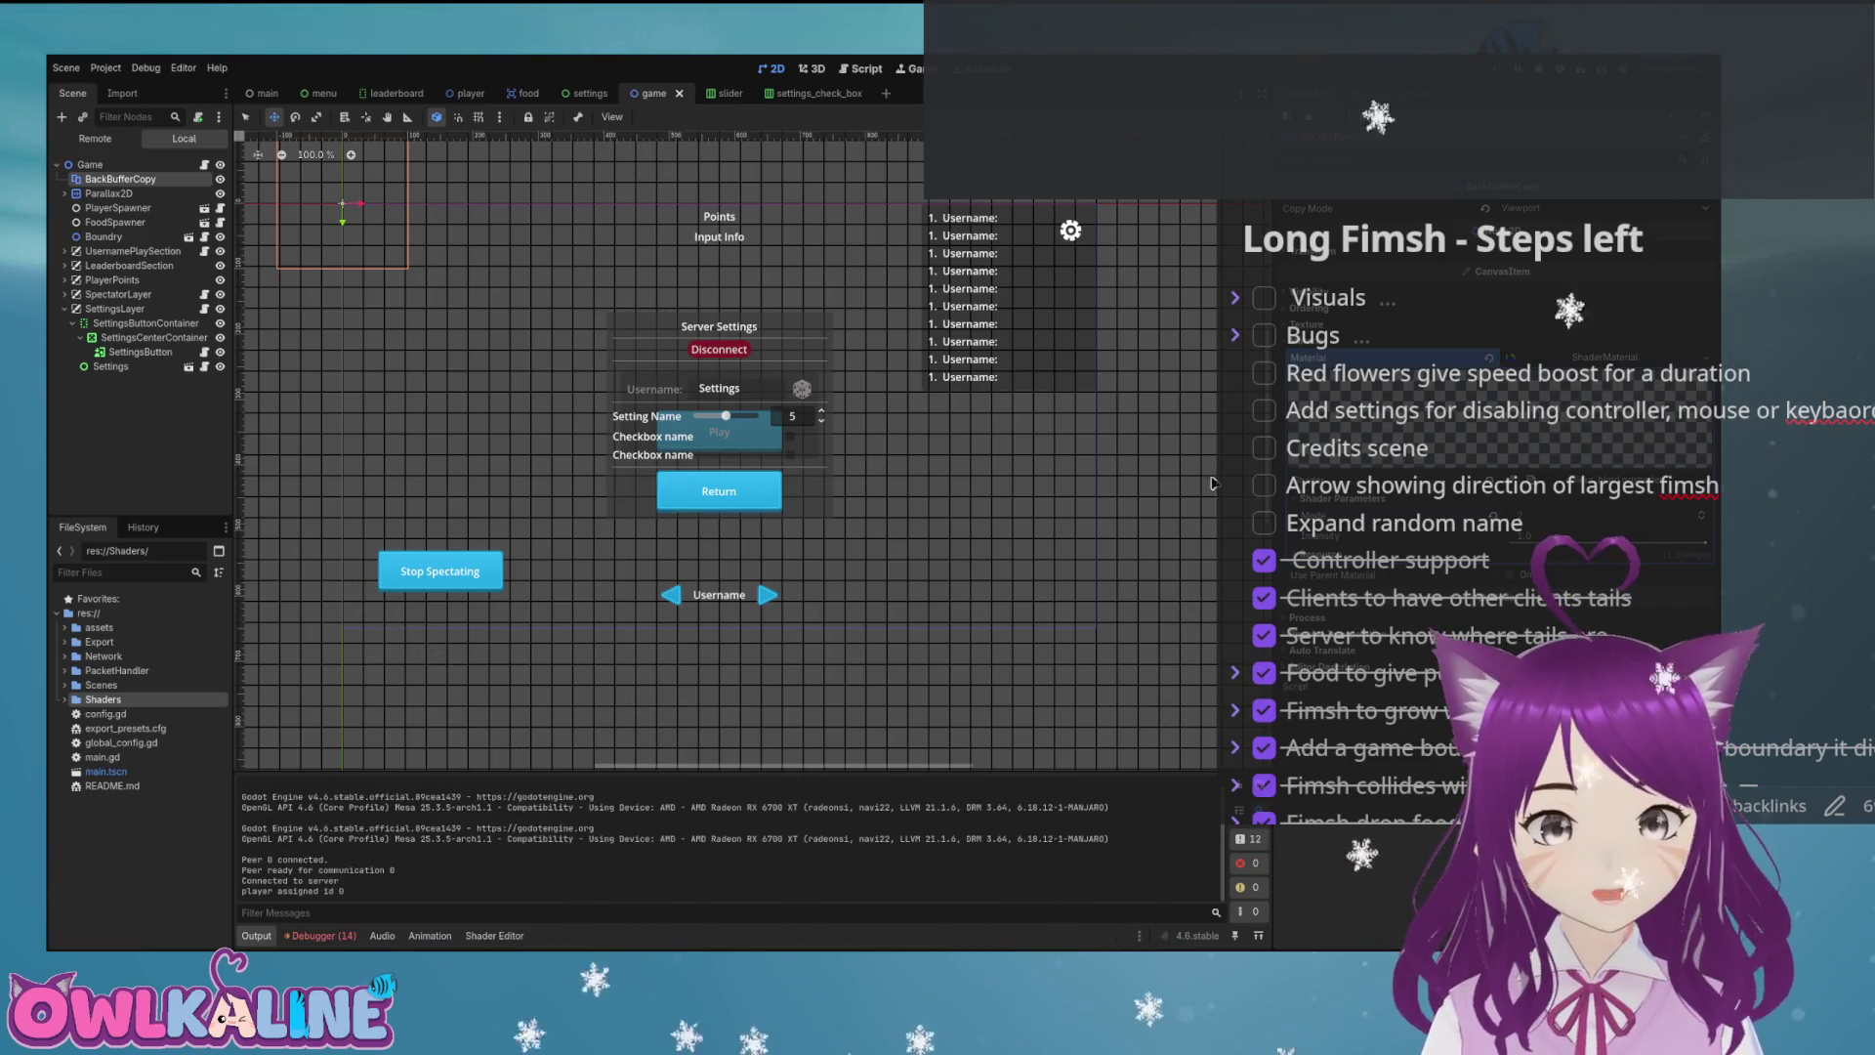
Comment out the toggled connection on check_box.gd line 13 and test-run the game.
key(F8)
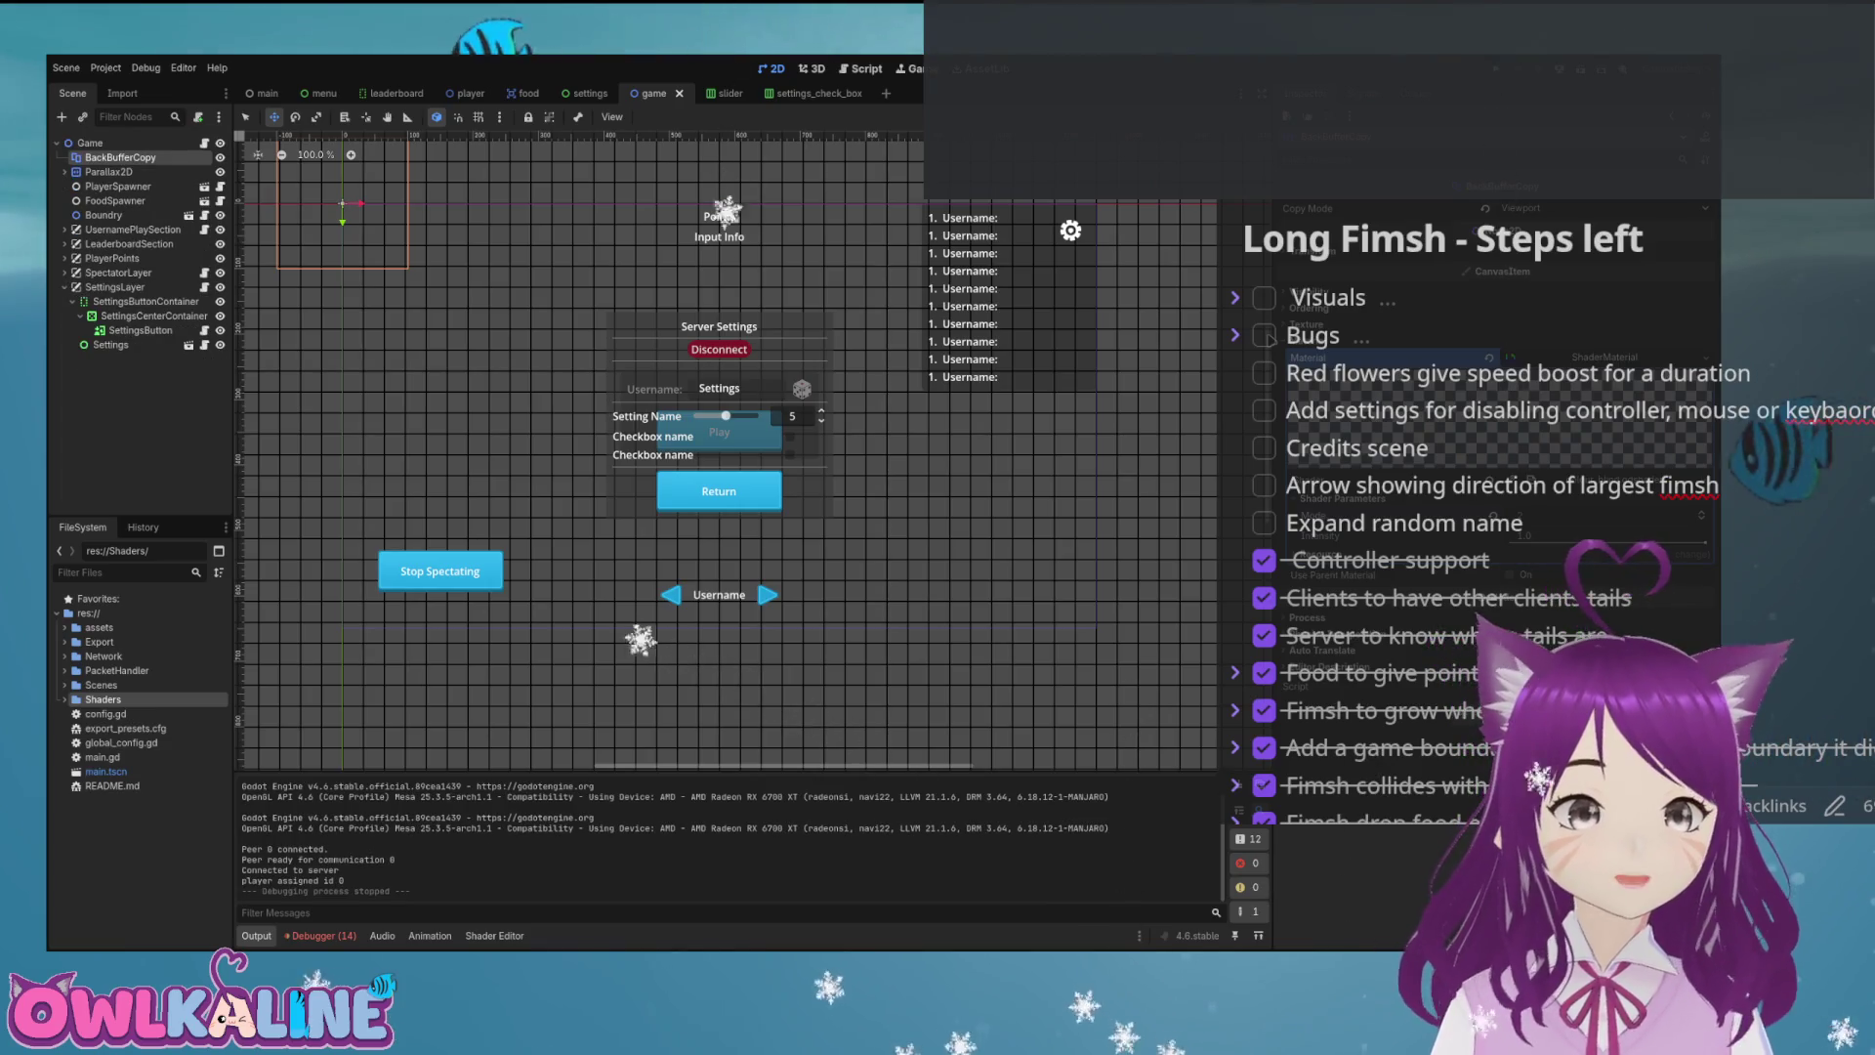
click(322, 935)
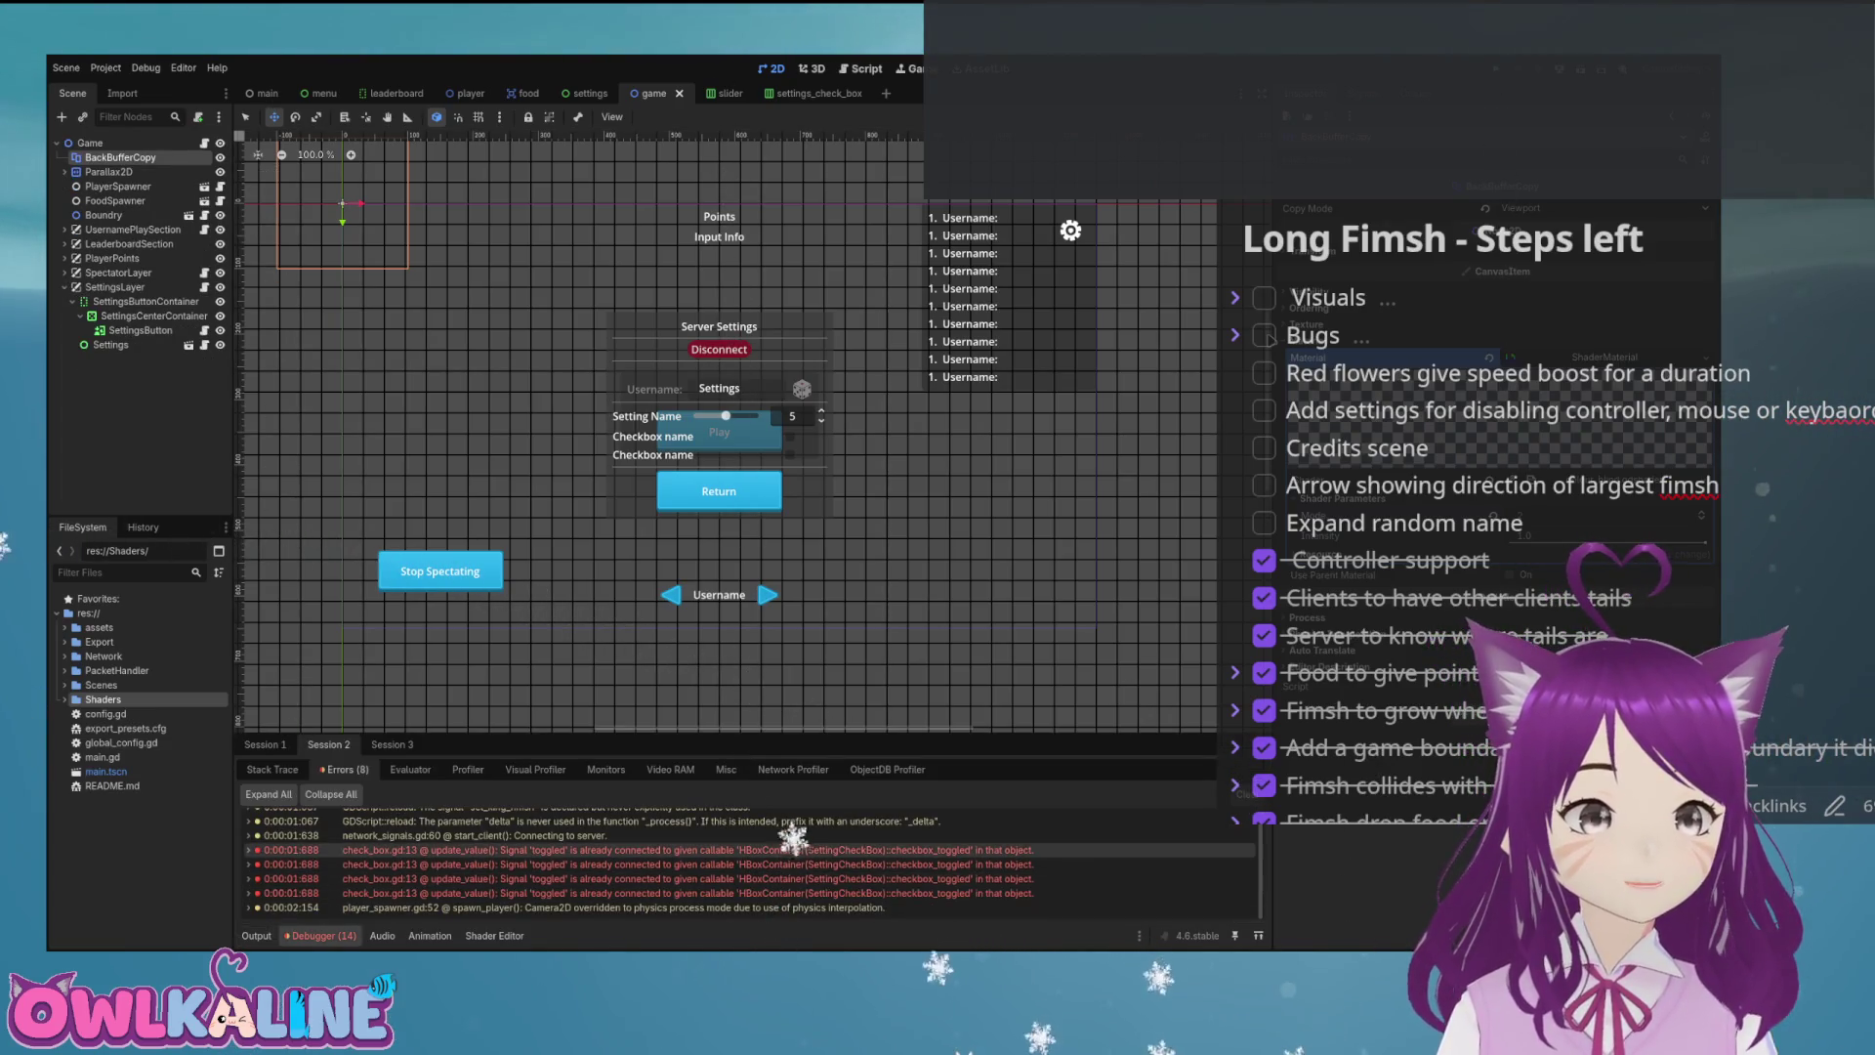
double_click(683, 850)
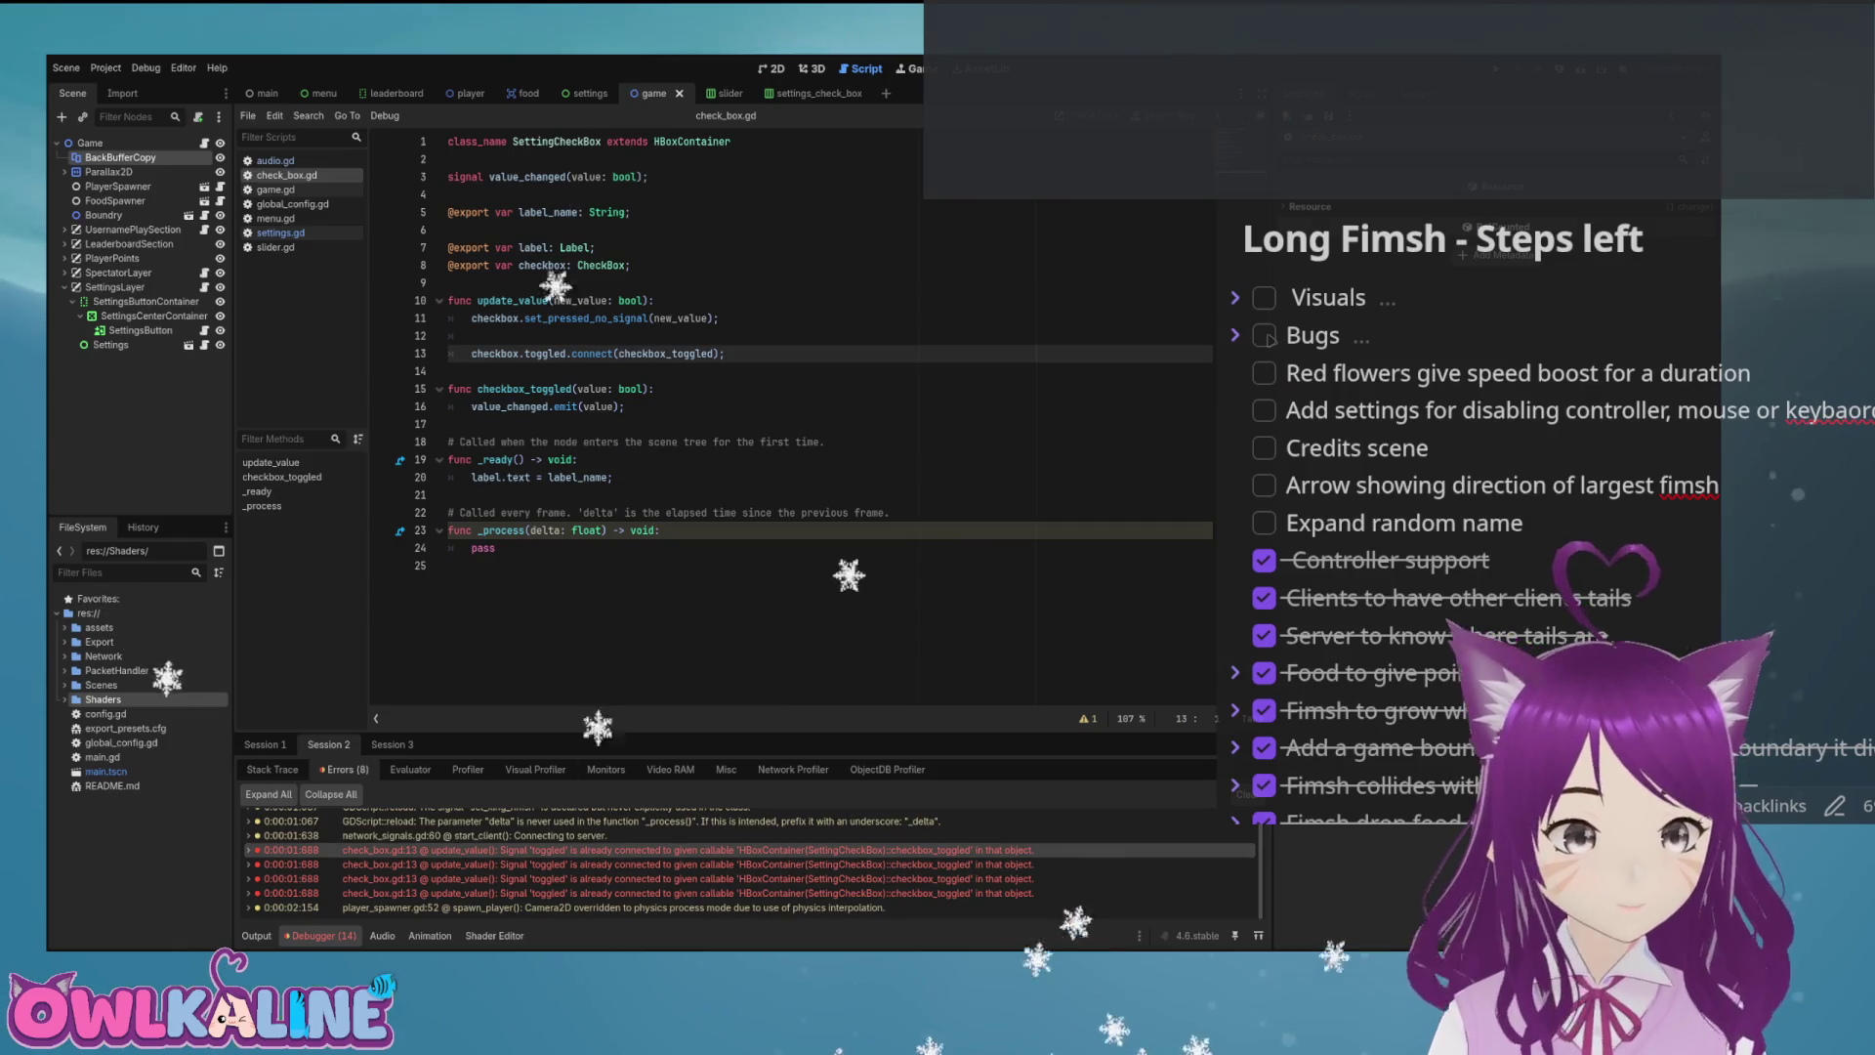
key(ctrl+k)
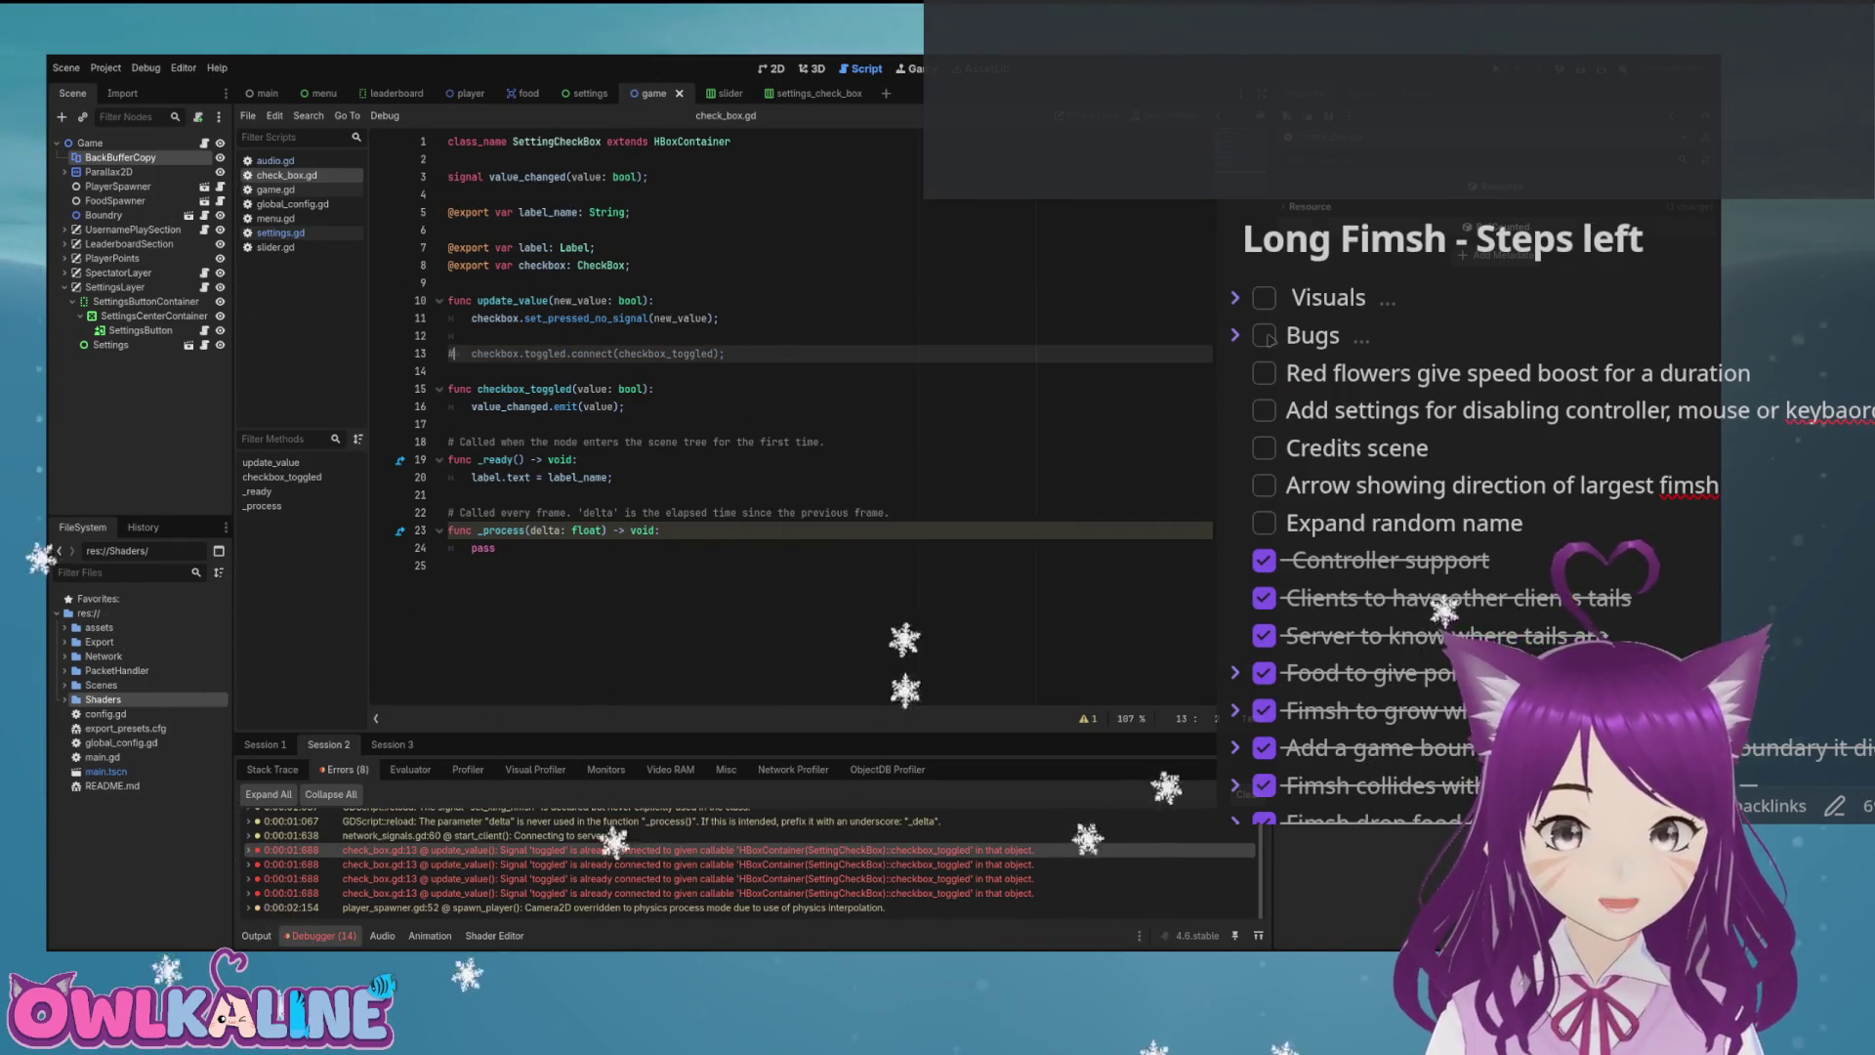
key(F5)
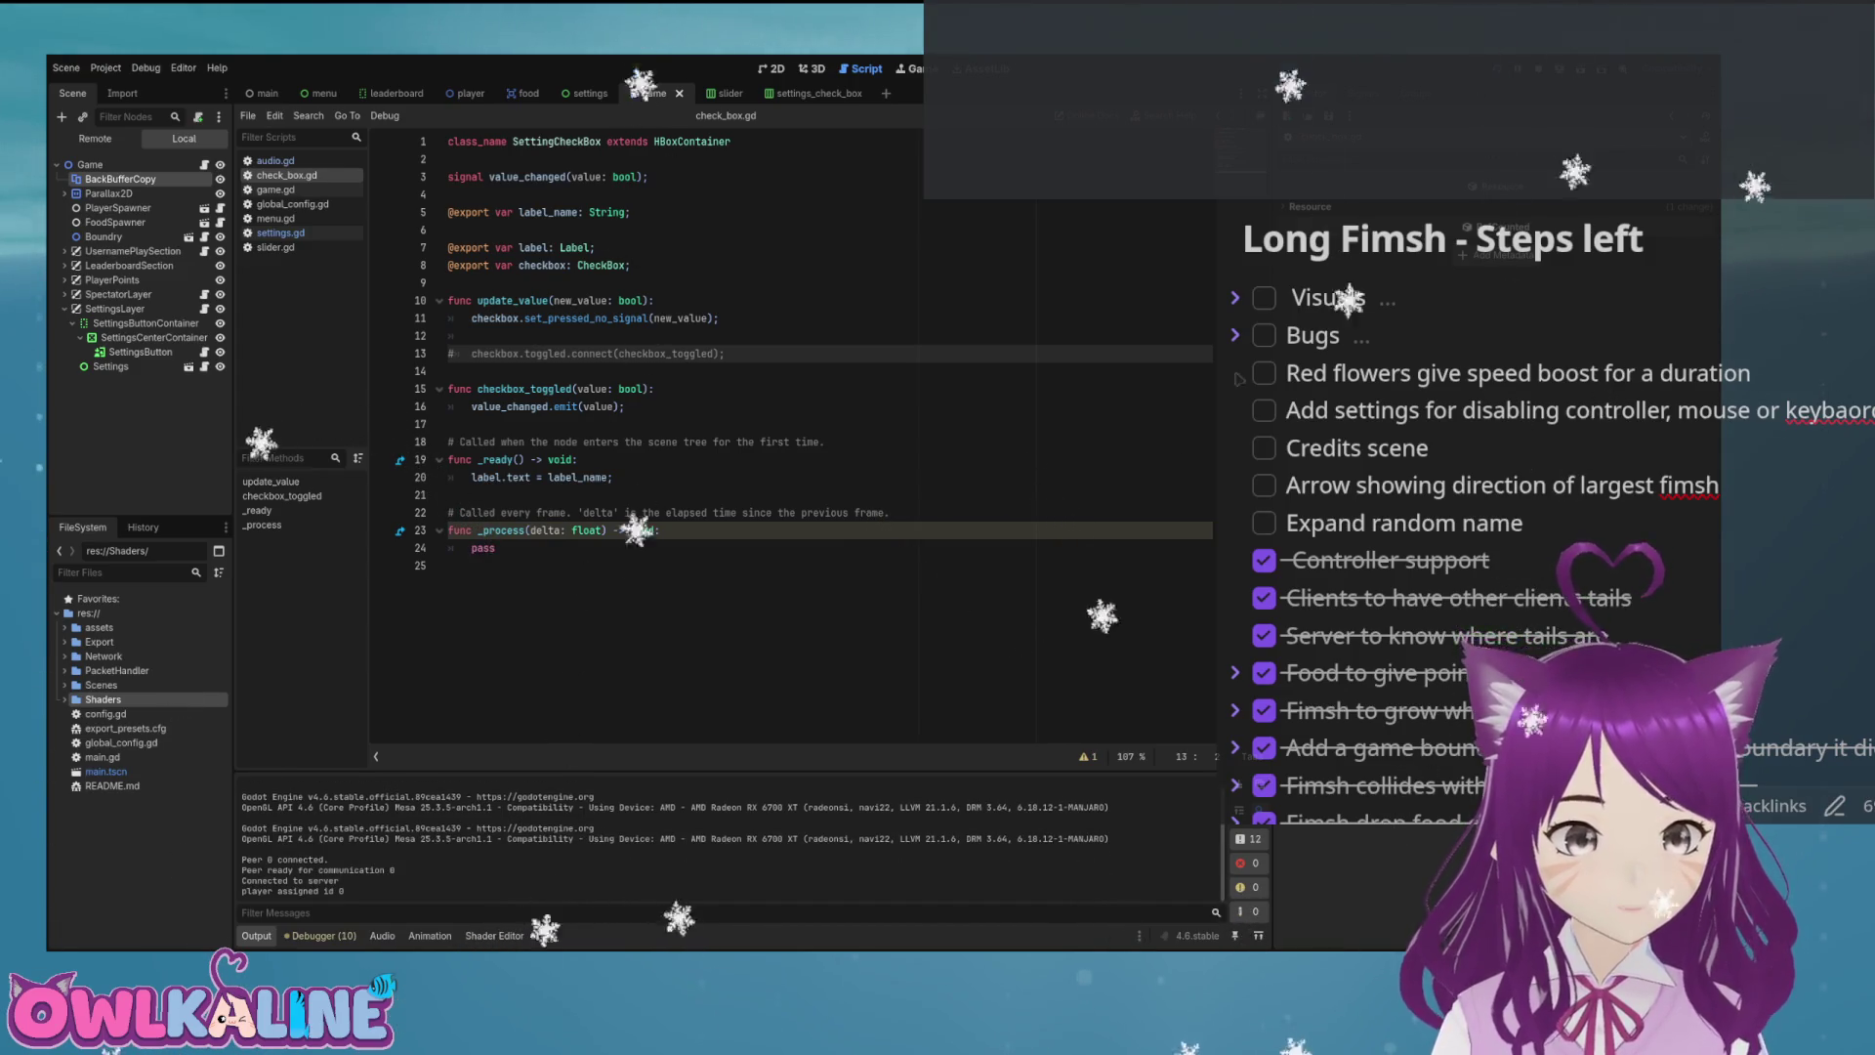
key(F8)
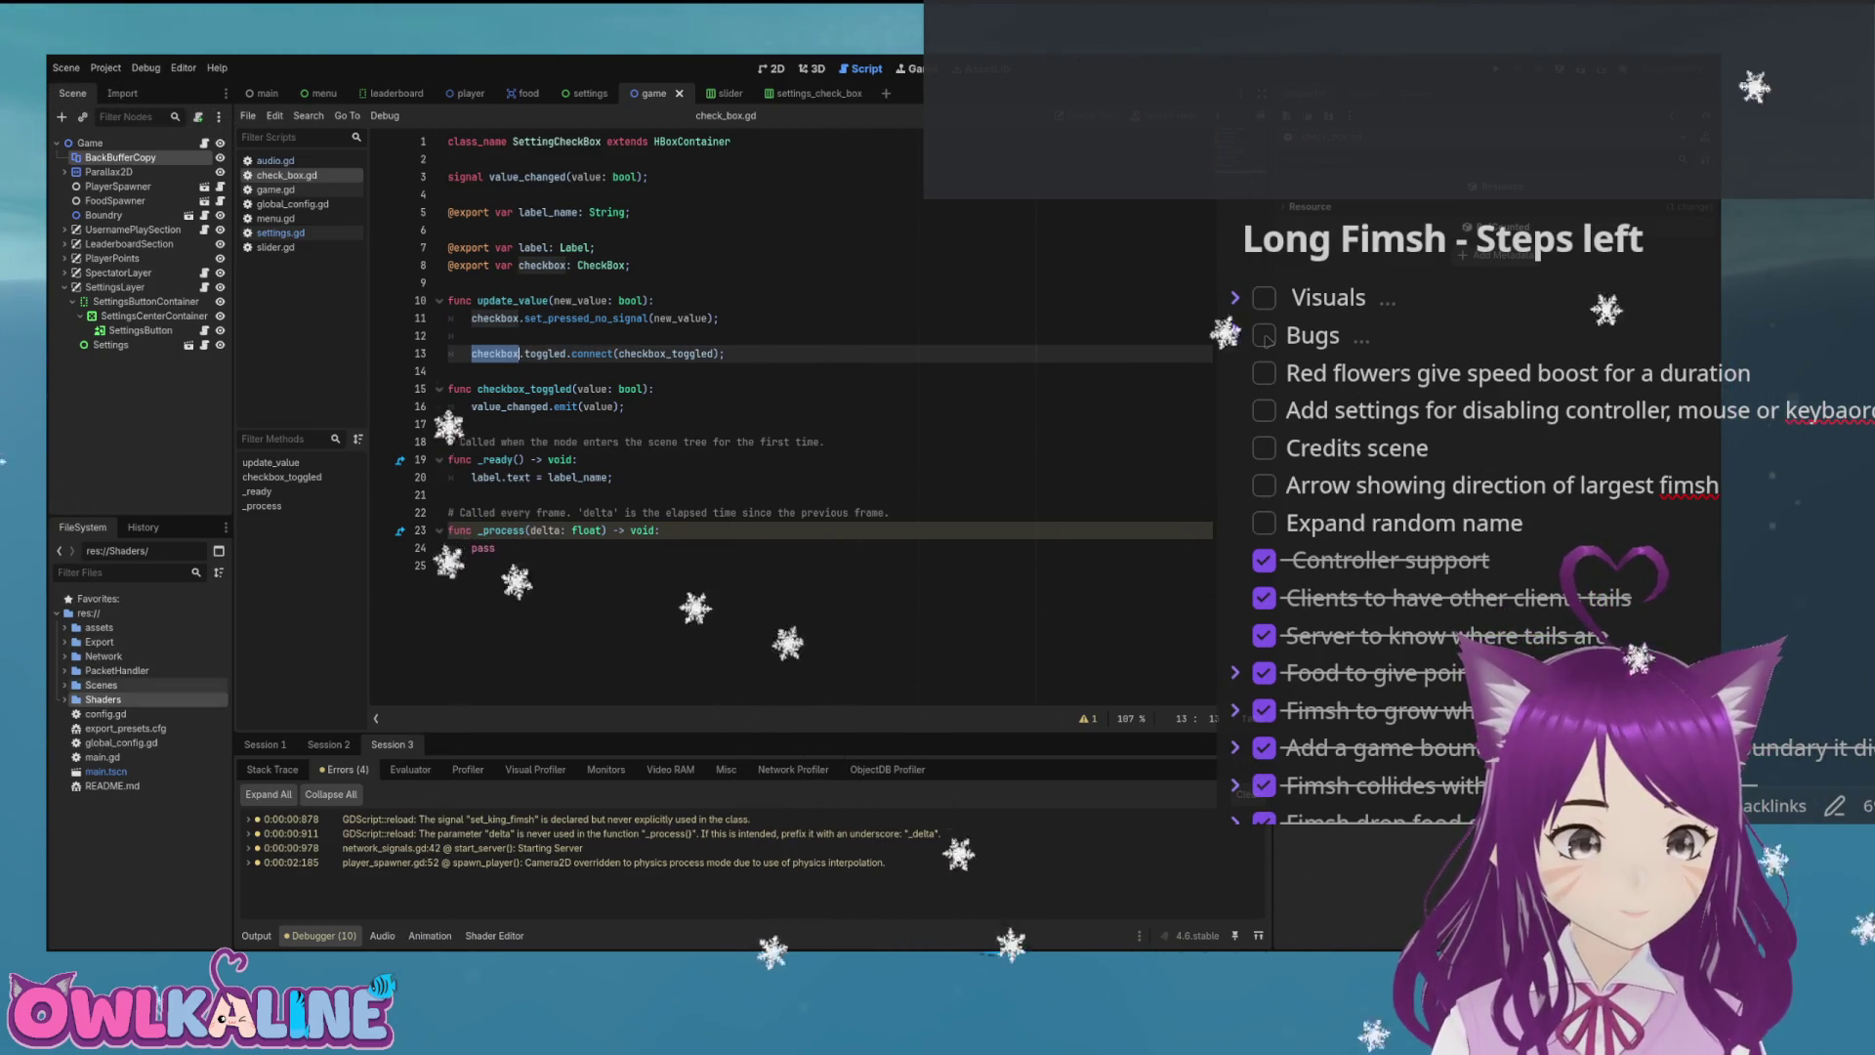
Browse the Scenes/Menu folder in the FileSystem dock and open settings_check_box.tscn.
click(100, 685)
scroll(146, 726, down, 3)
scroll(147, 725, down, 5)
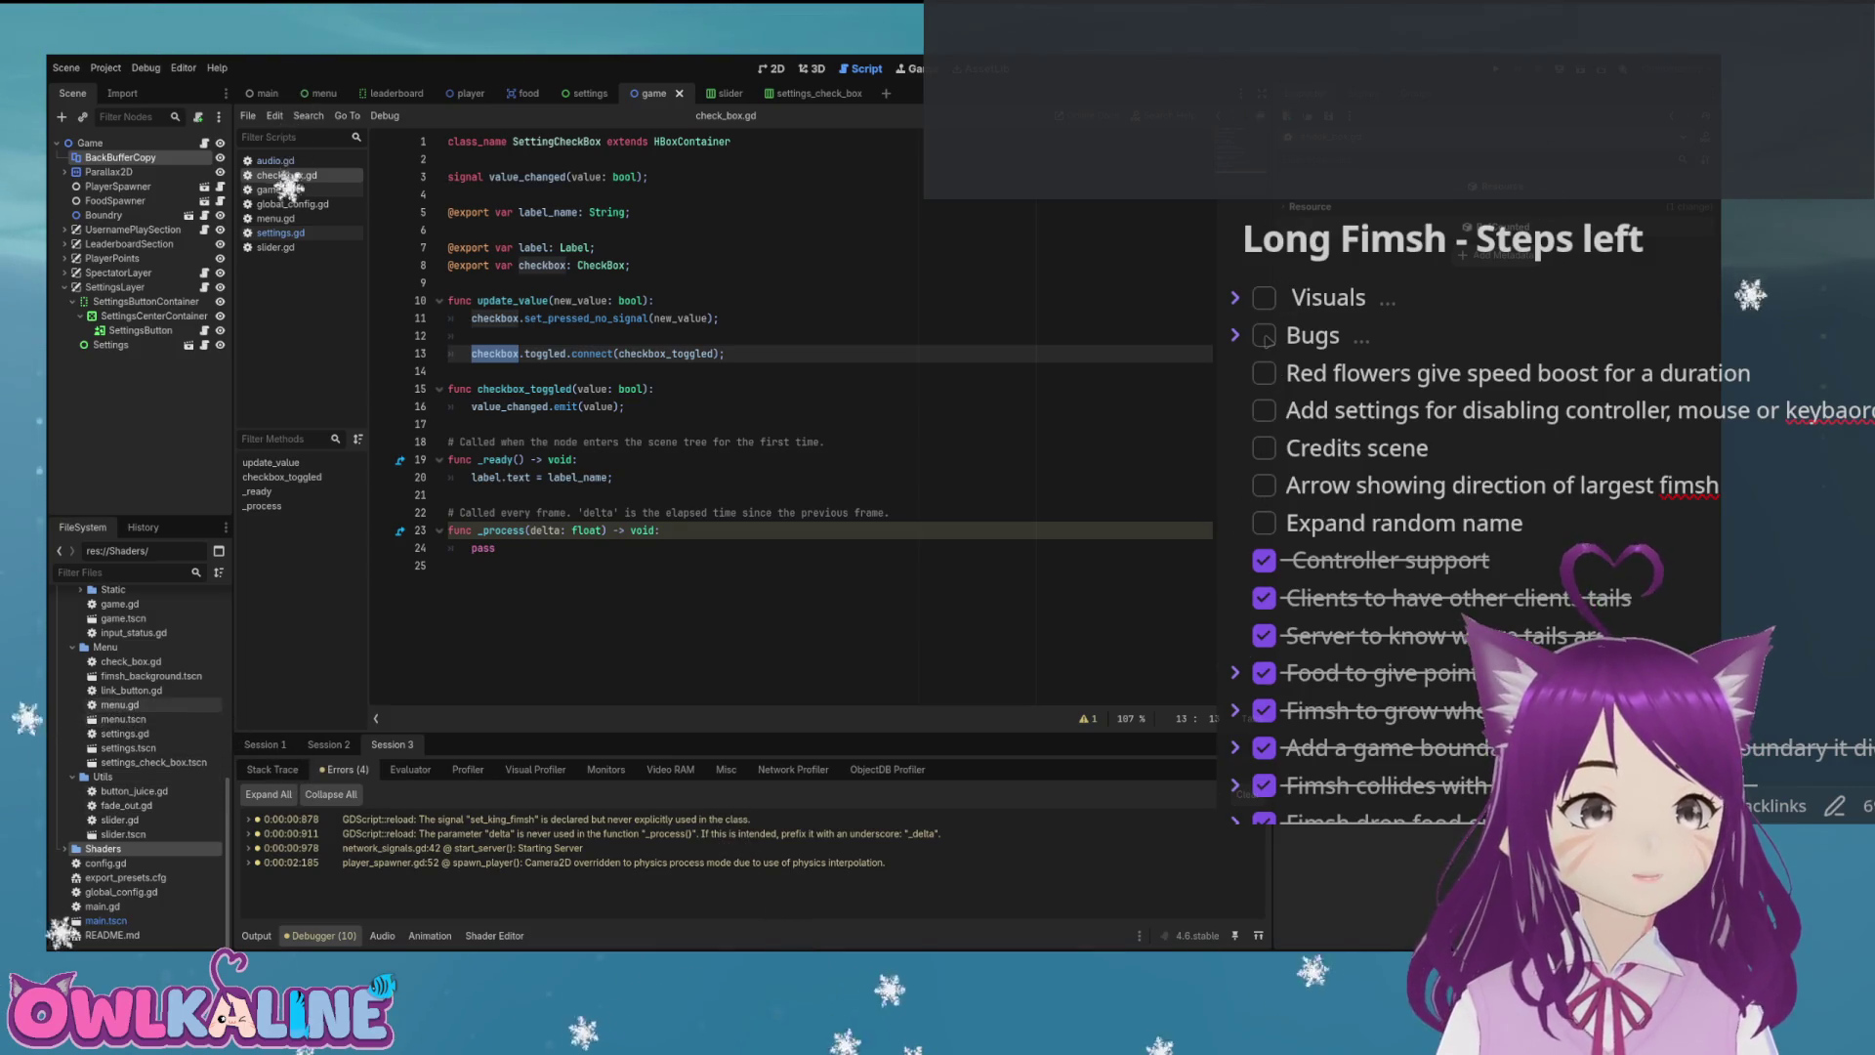
scroll(137, 752, up, 1)
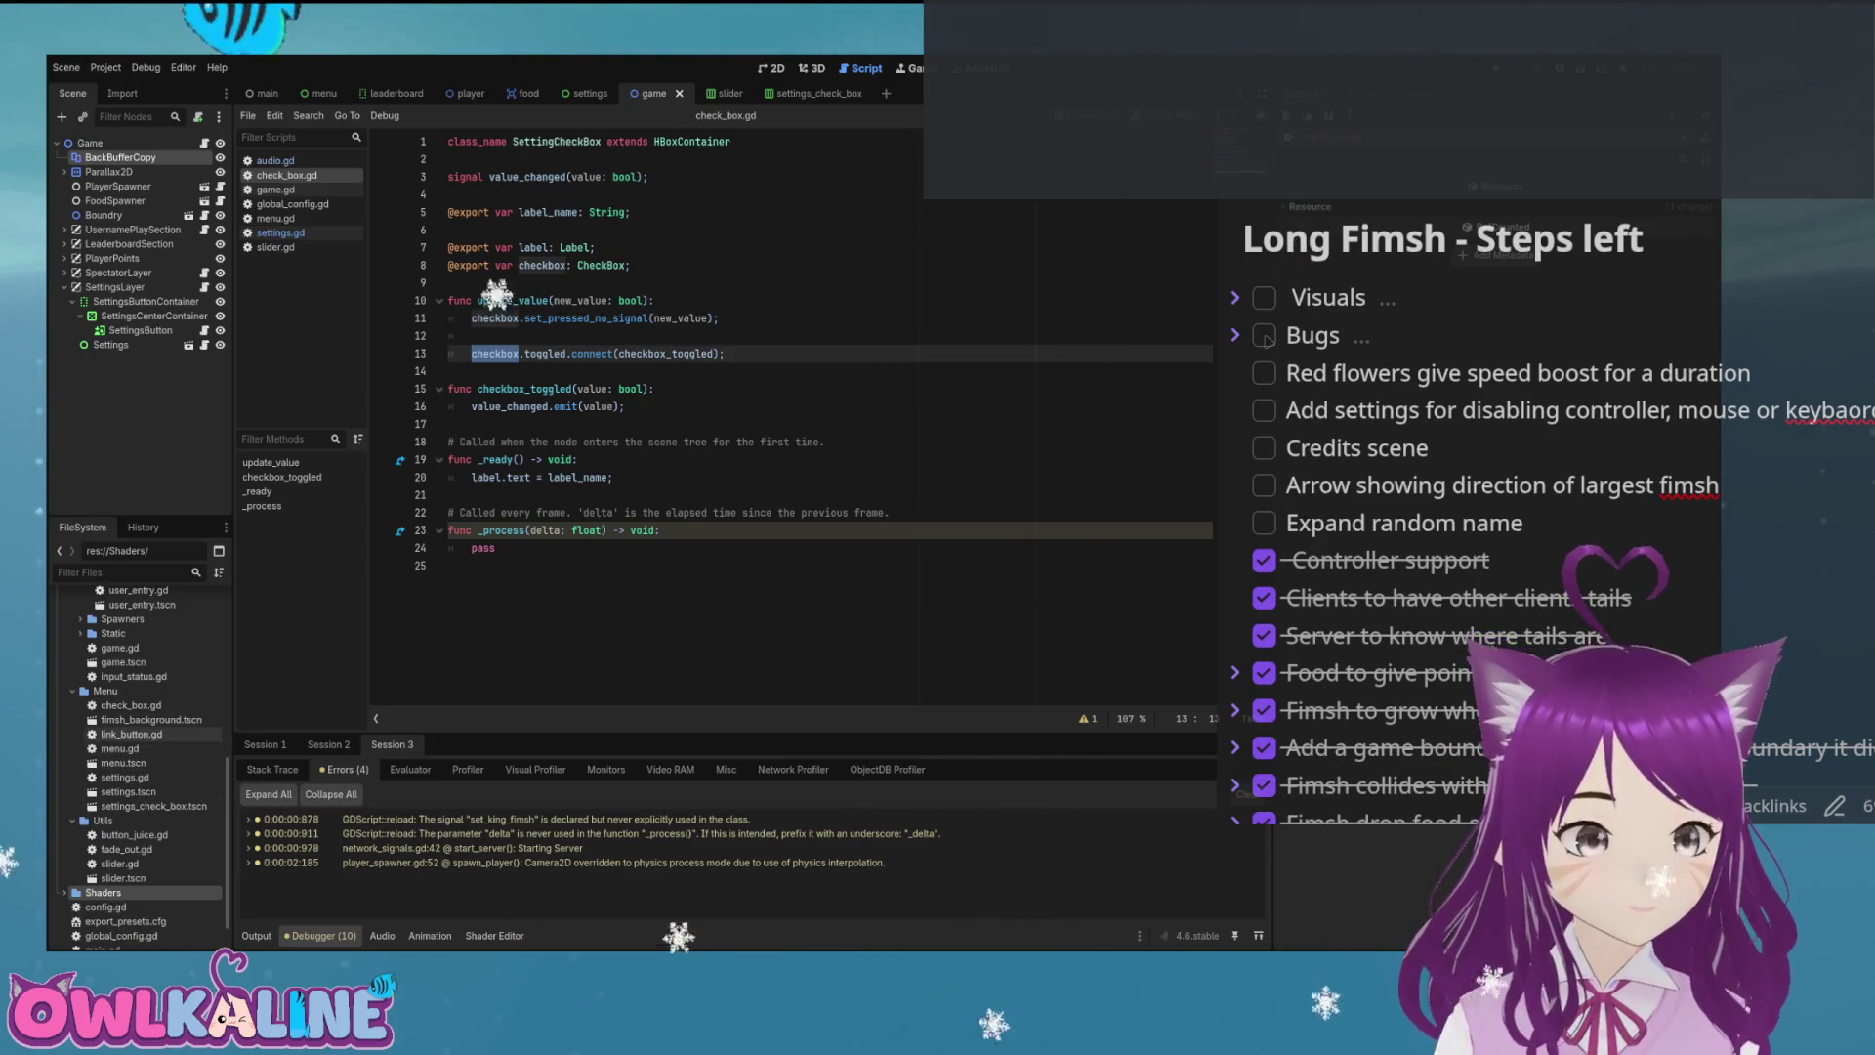
click(131, 705)
scroll(137, 750, up, 2)
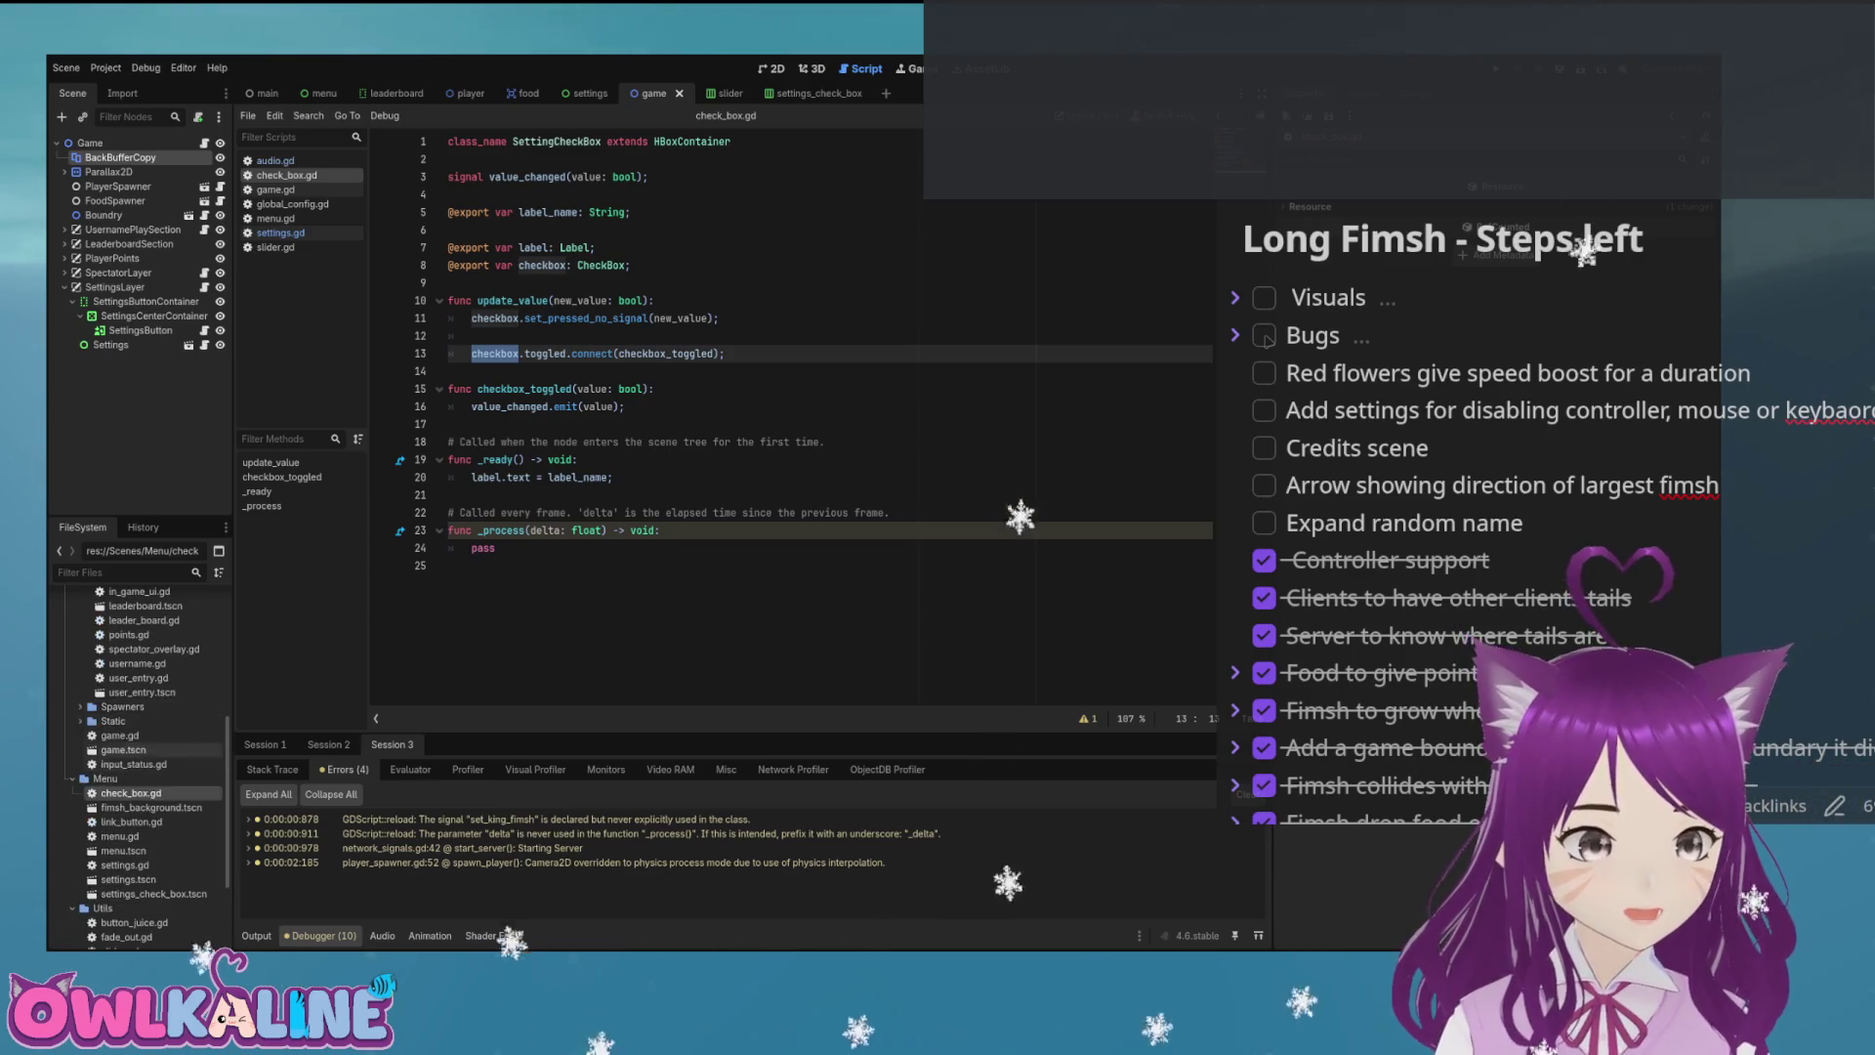
scroll(146, 762, up, 2)
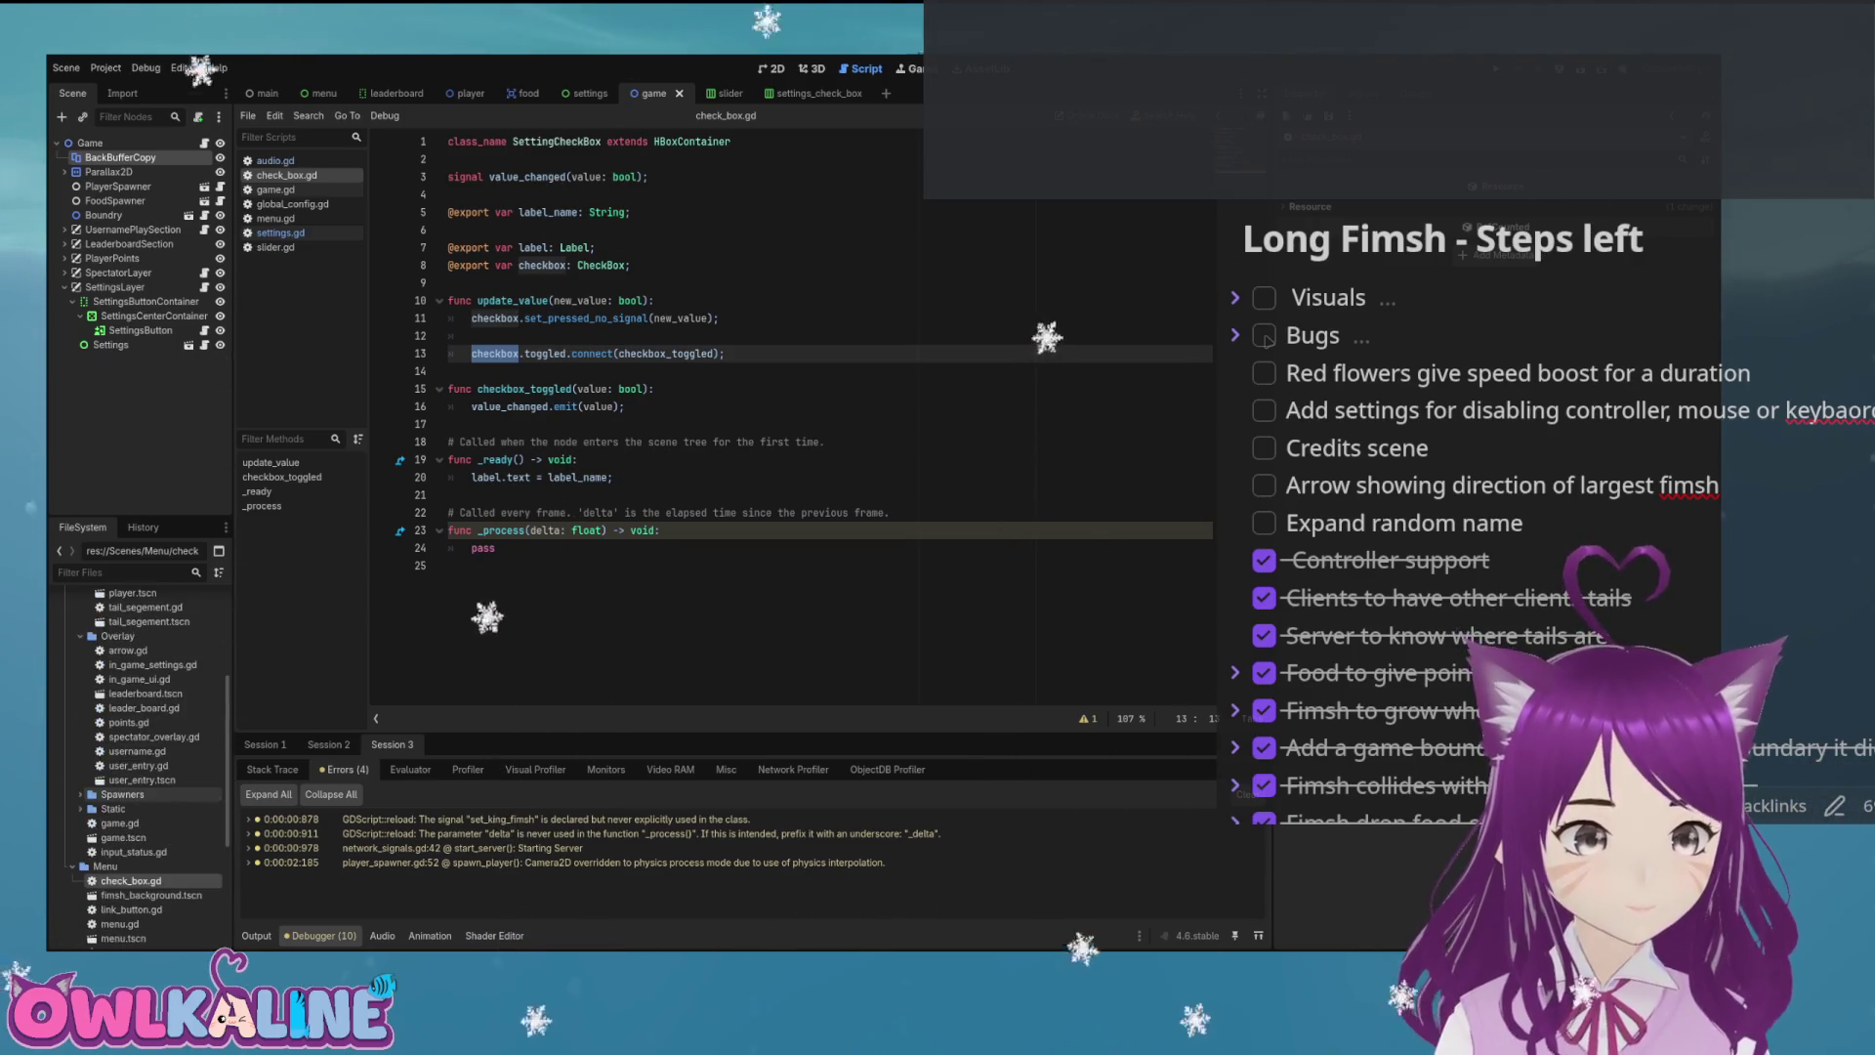
click(449, 282)
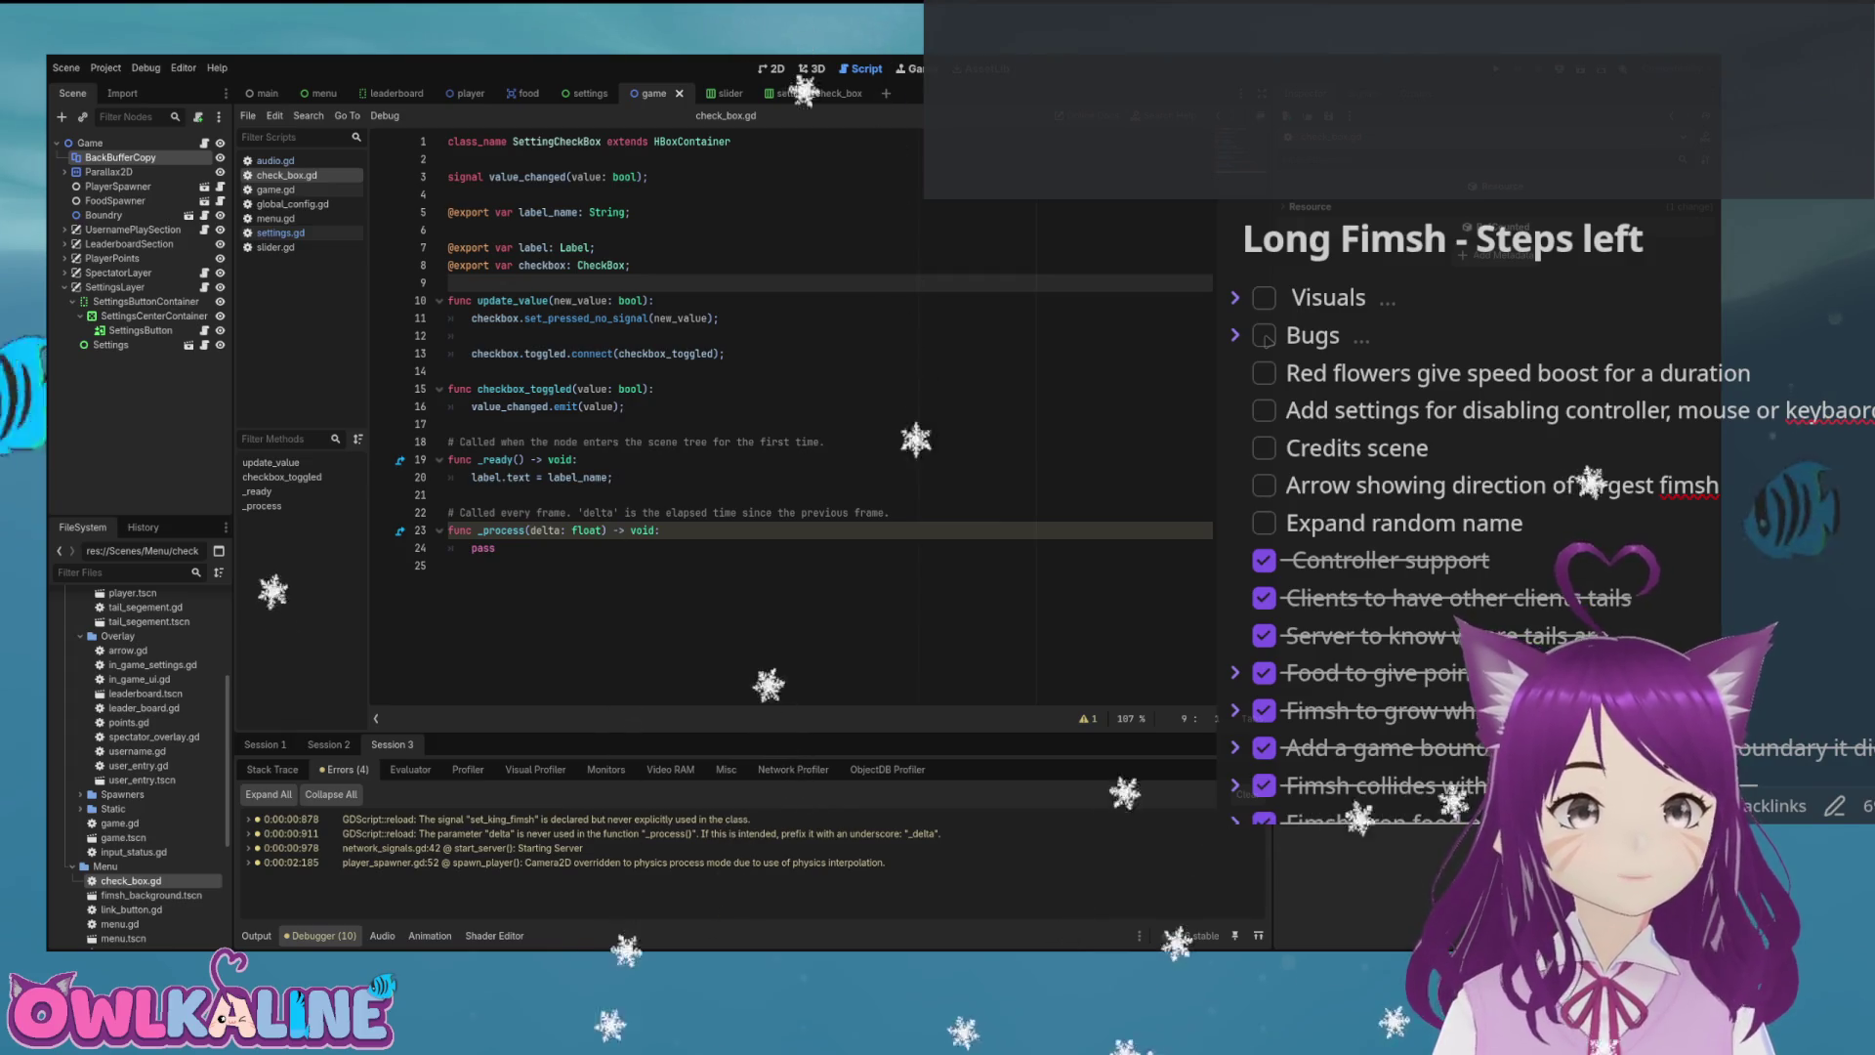
scroll(137, 742, down, 3)
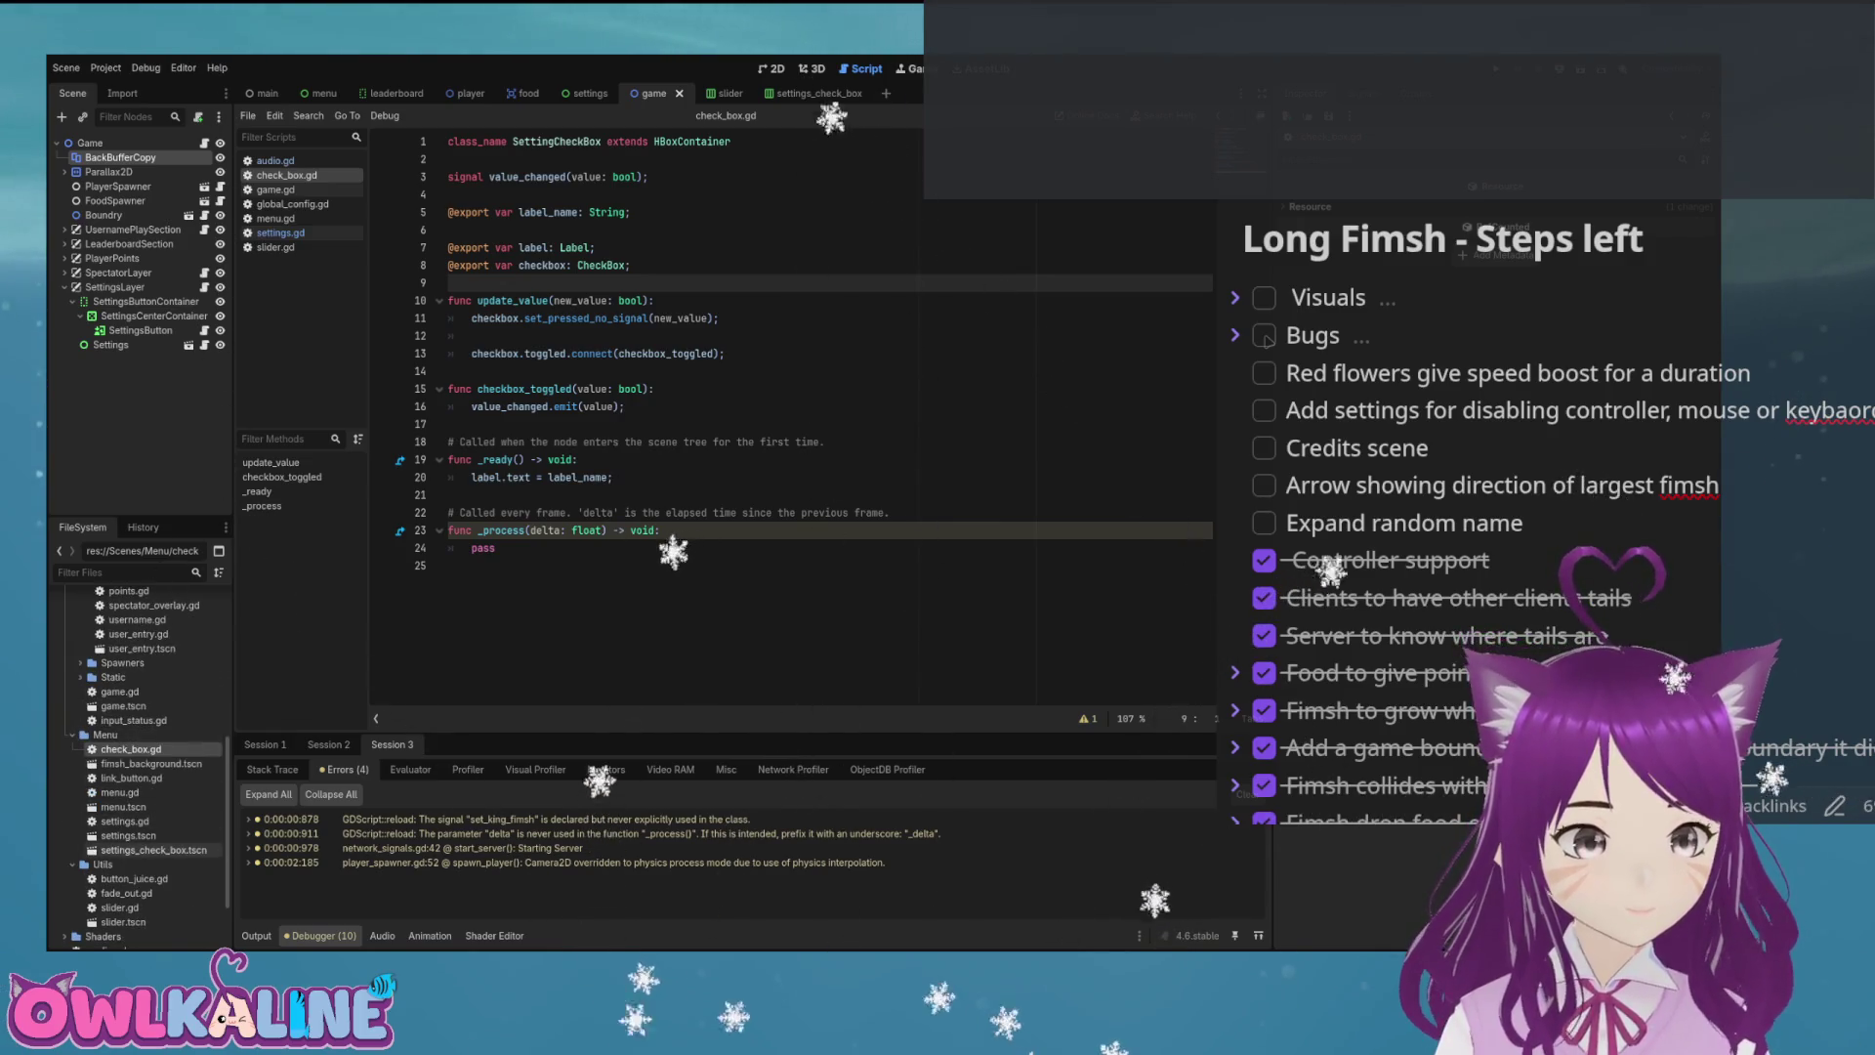
double_click(154, 850)
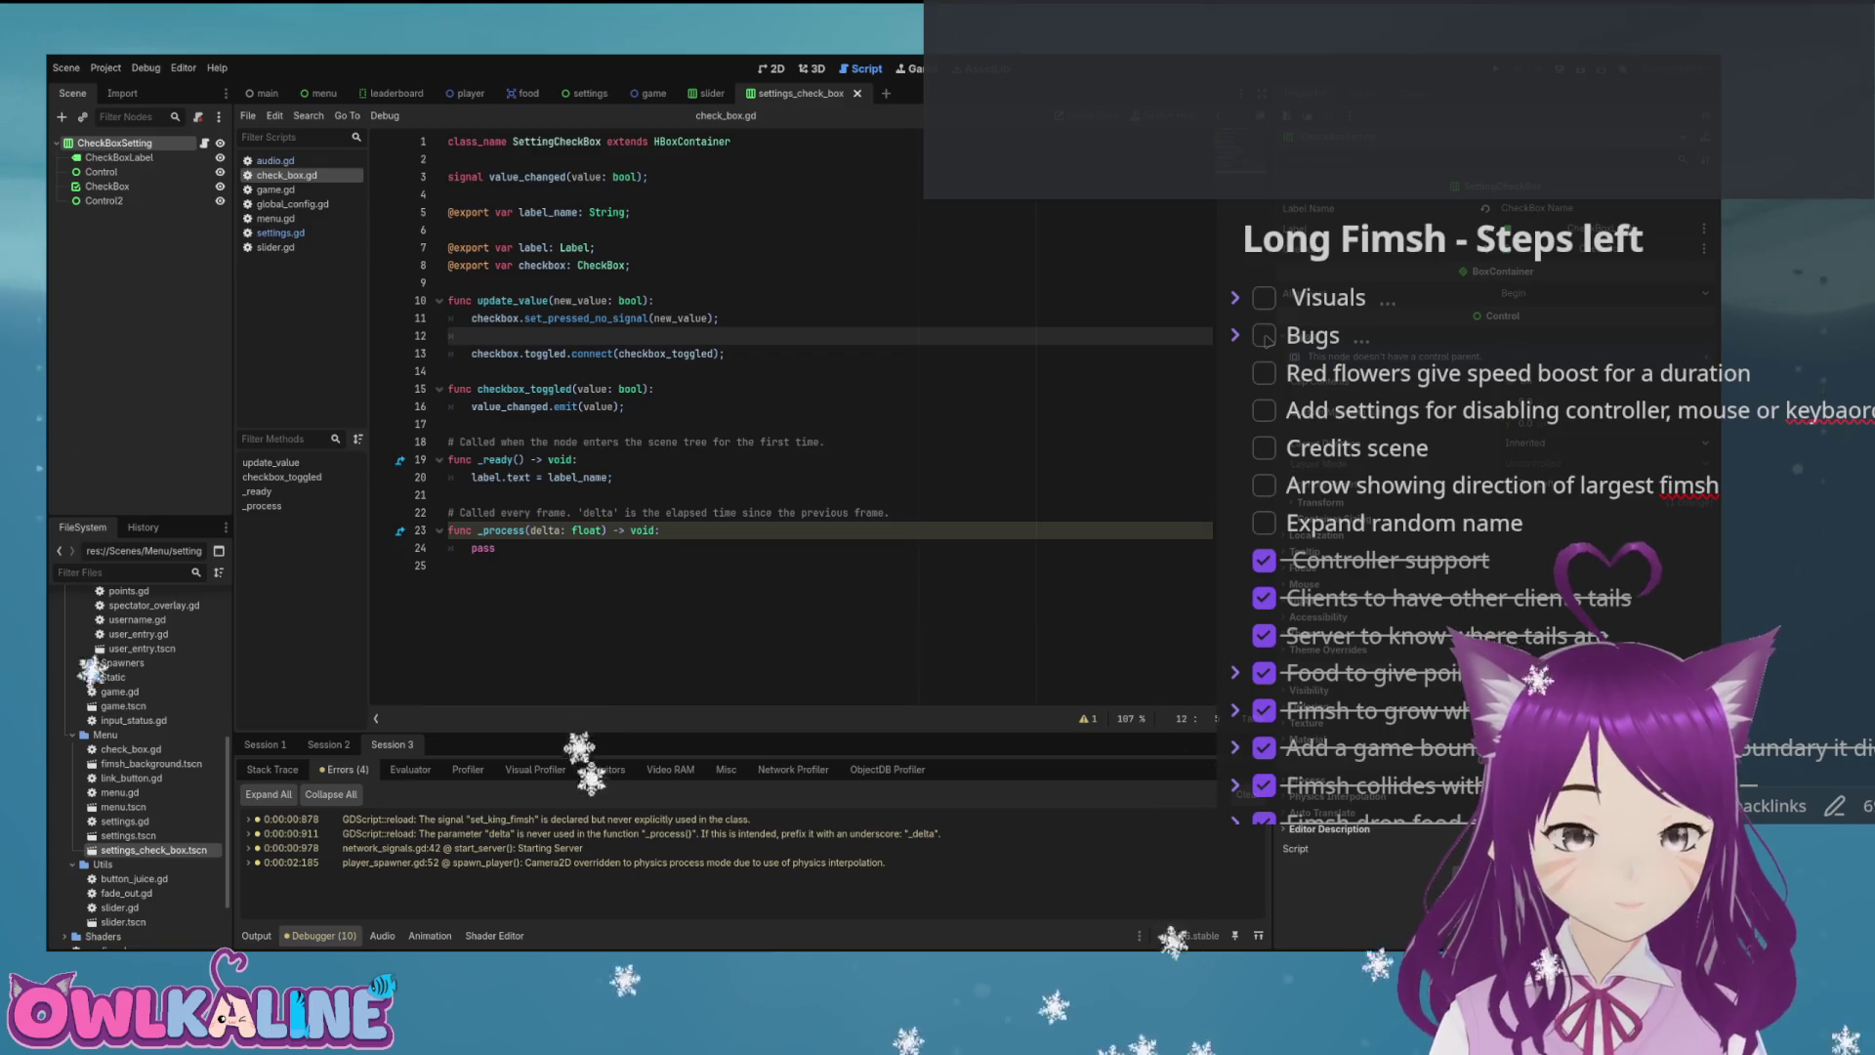
Review check_box.gd and the CheckBox node's signals, then run the project to test the checkbox.
click(632, 212)
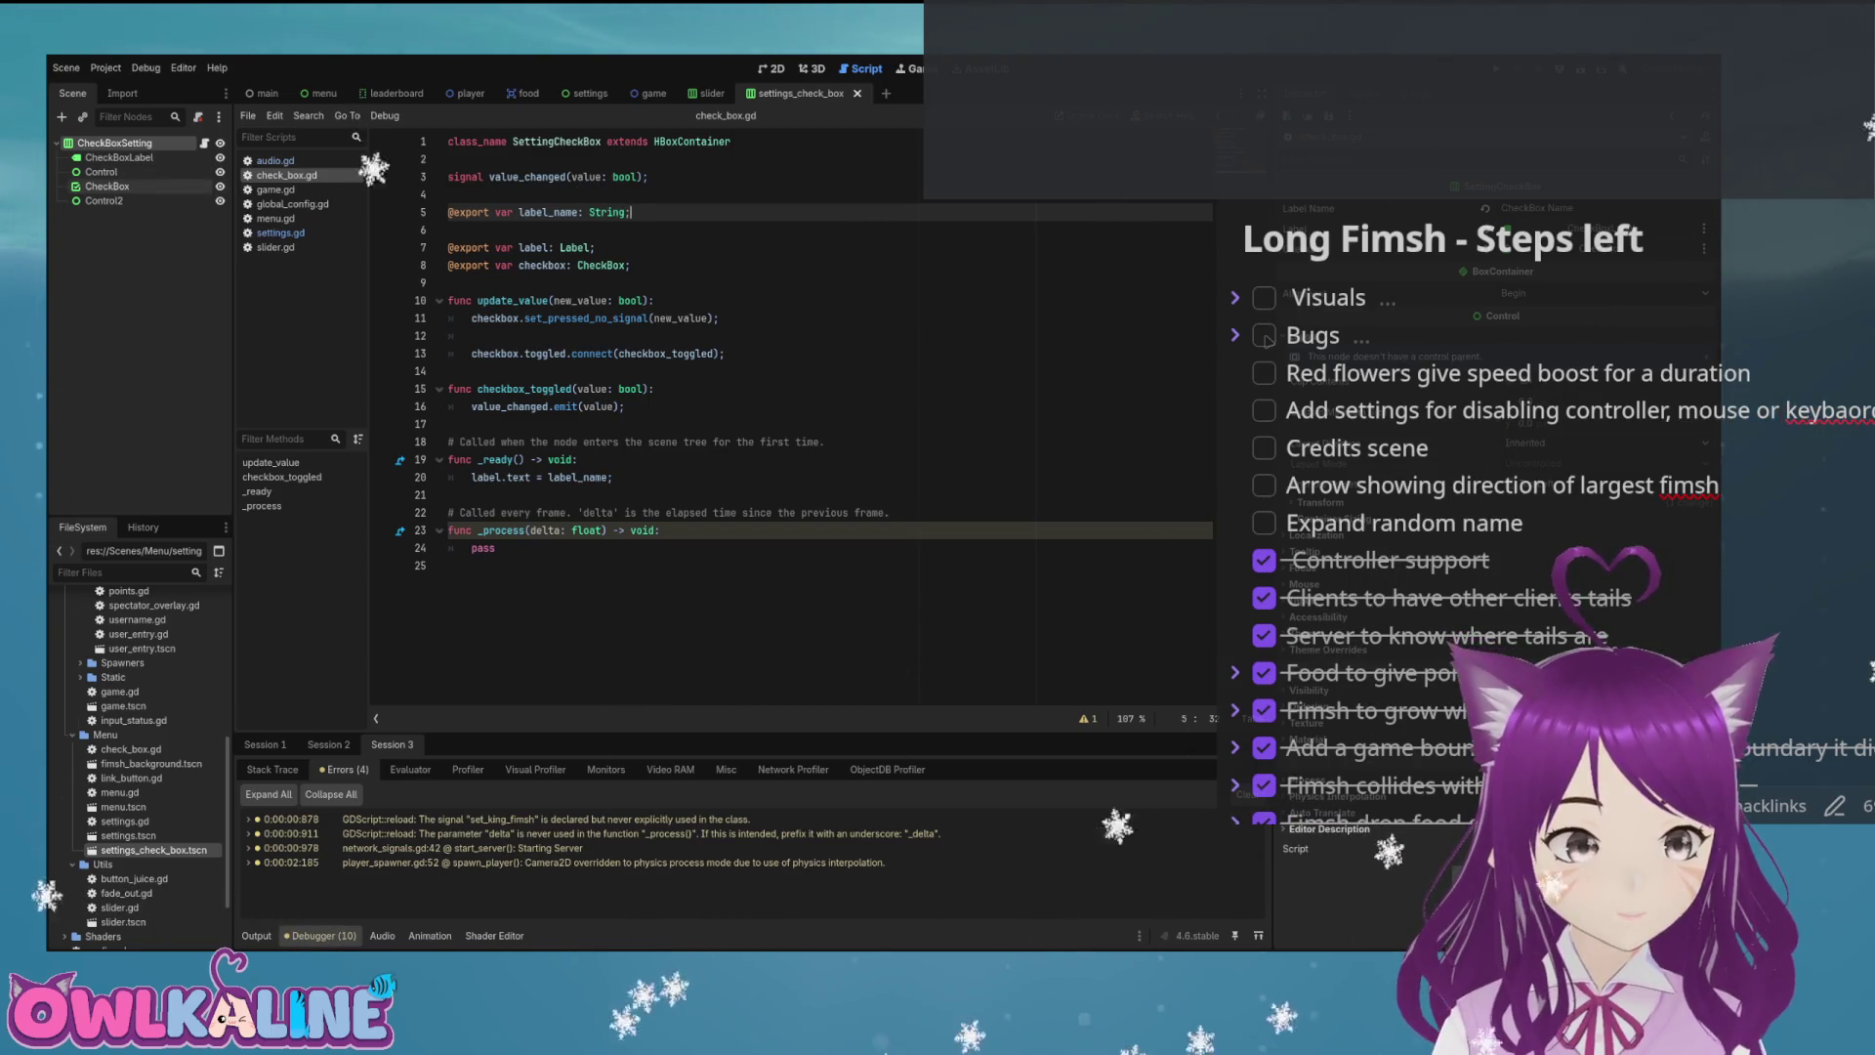
click(107, 185)
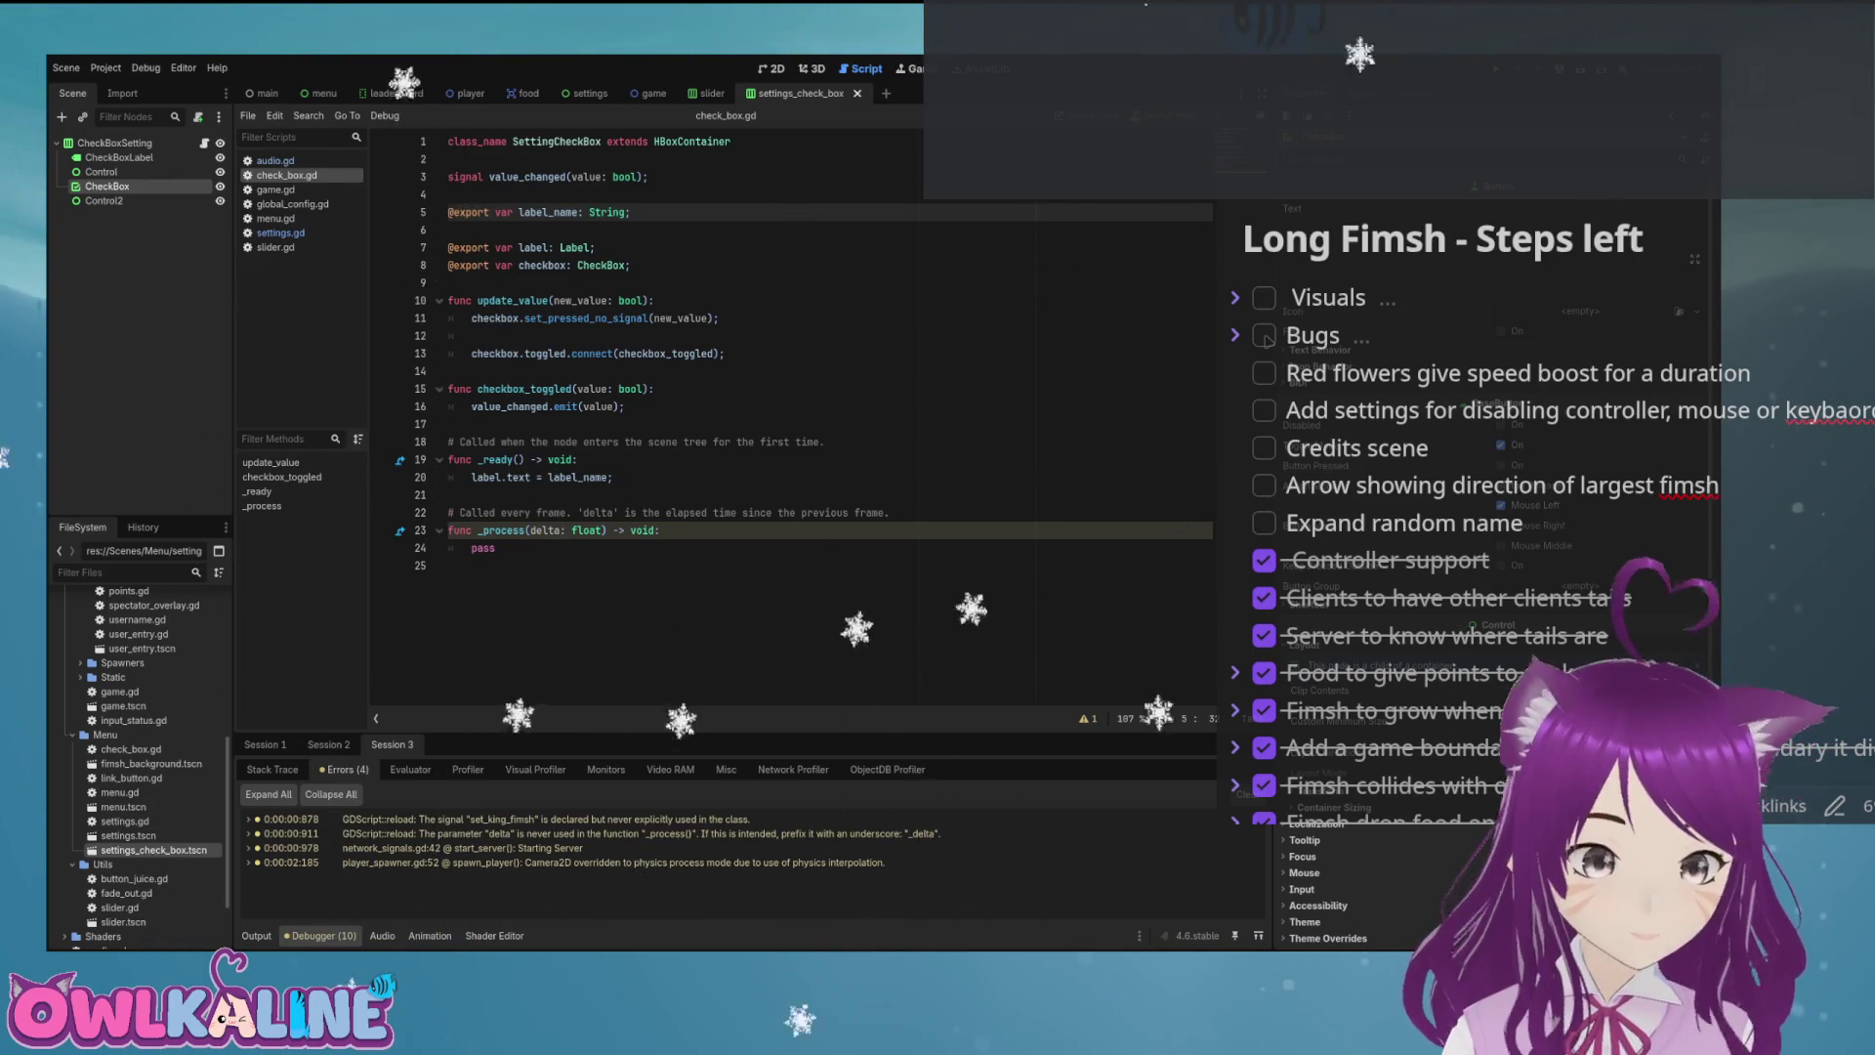
click(472, 335)
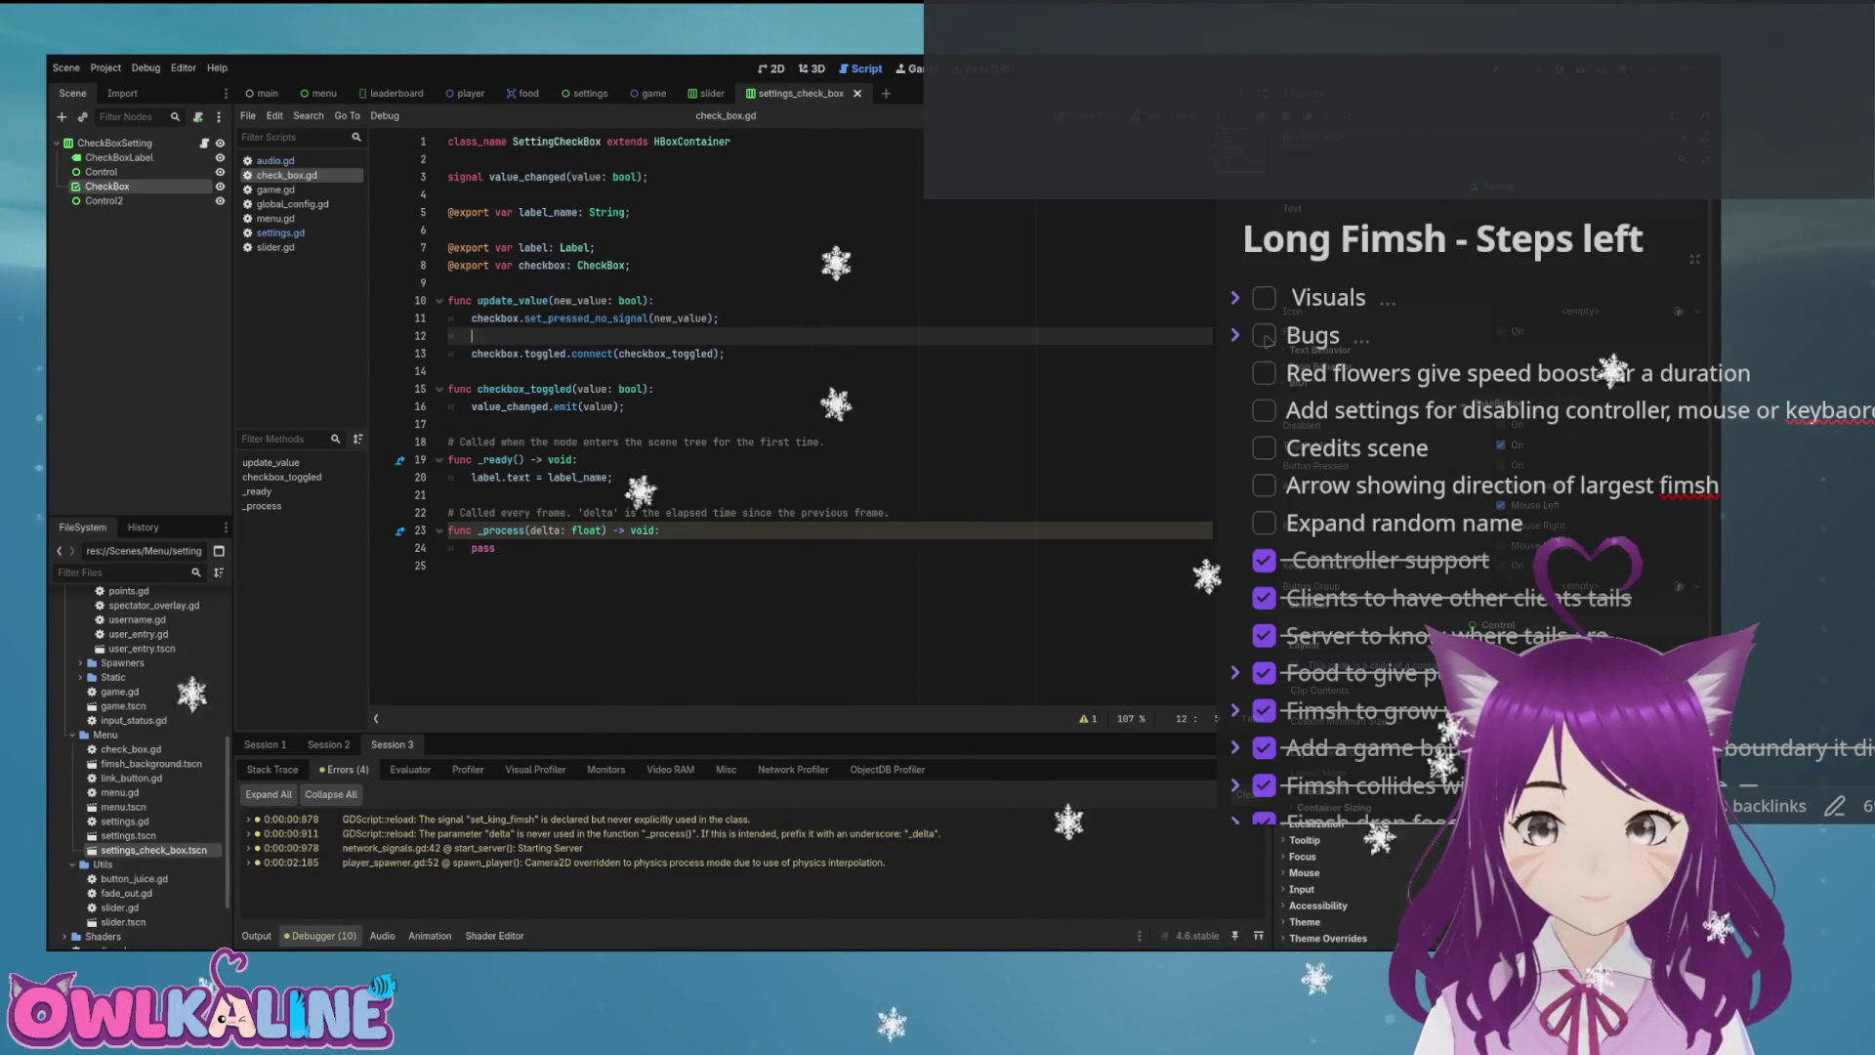
click(625, 406)
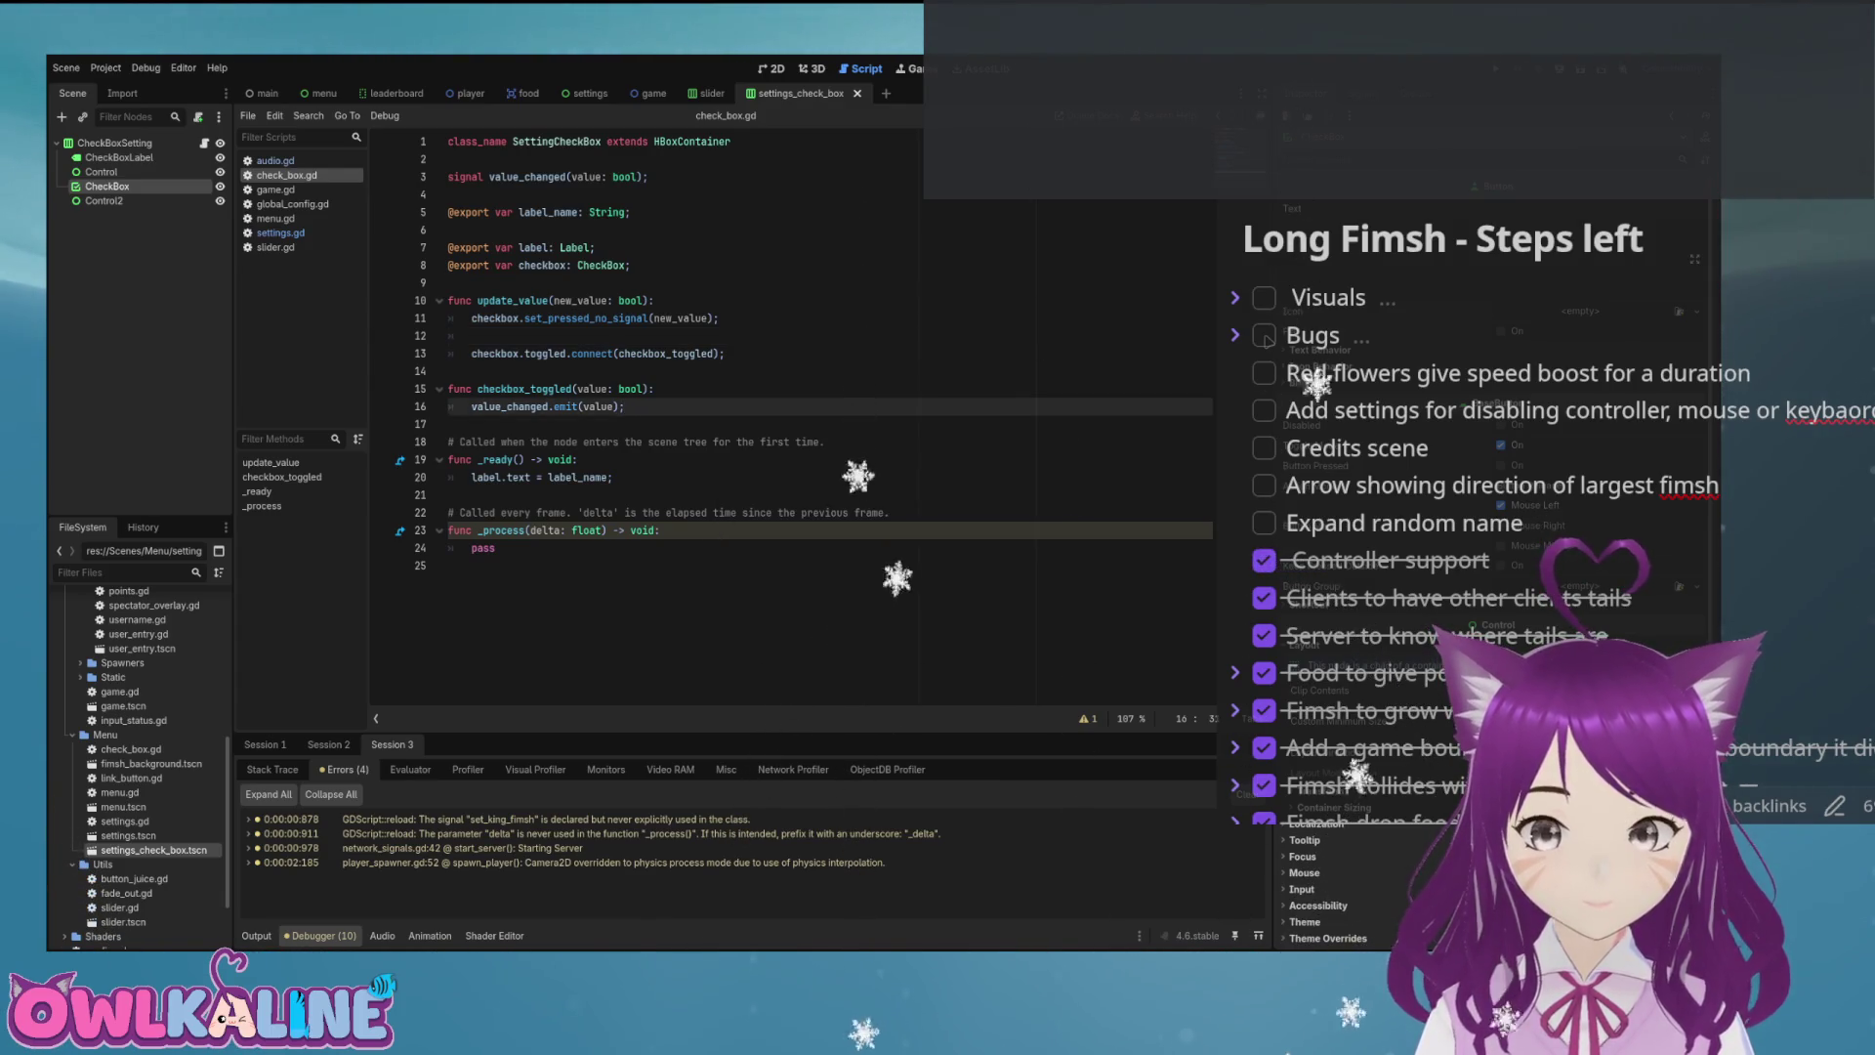
click(579, 459)
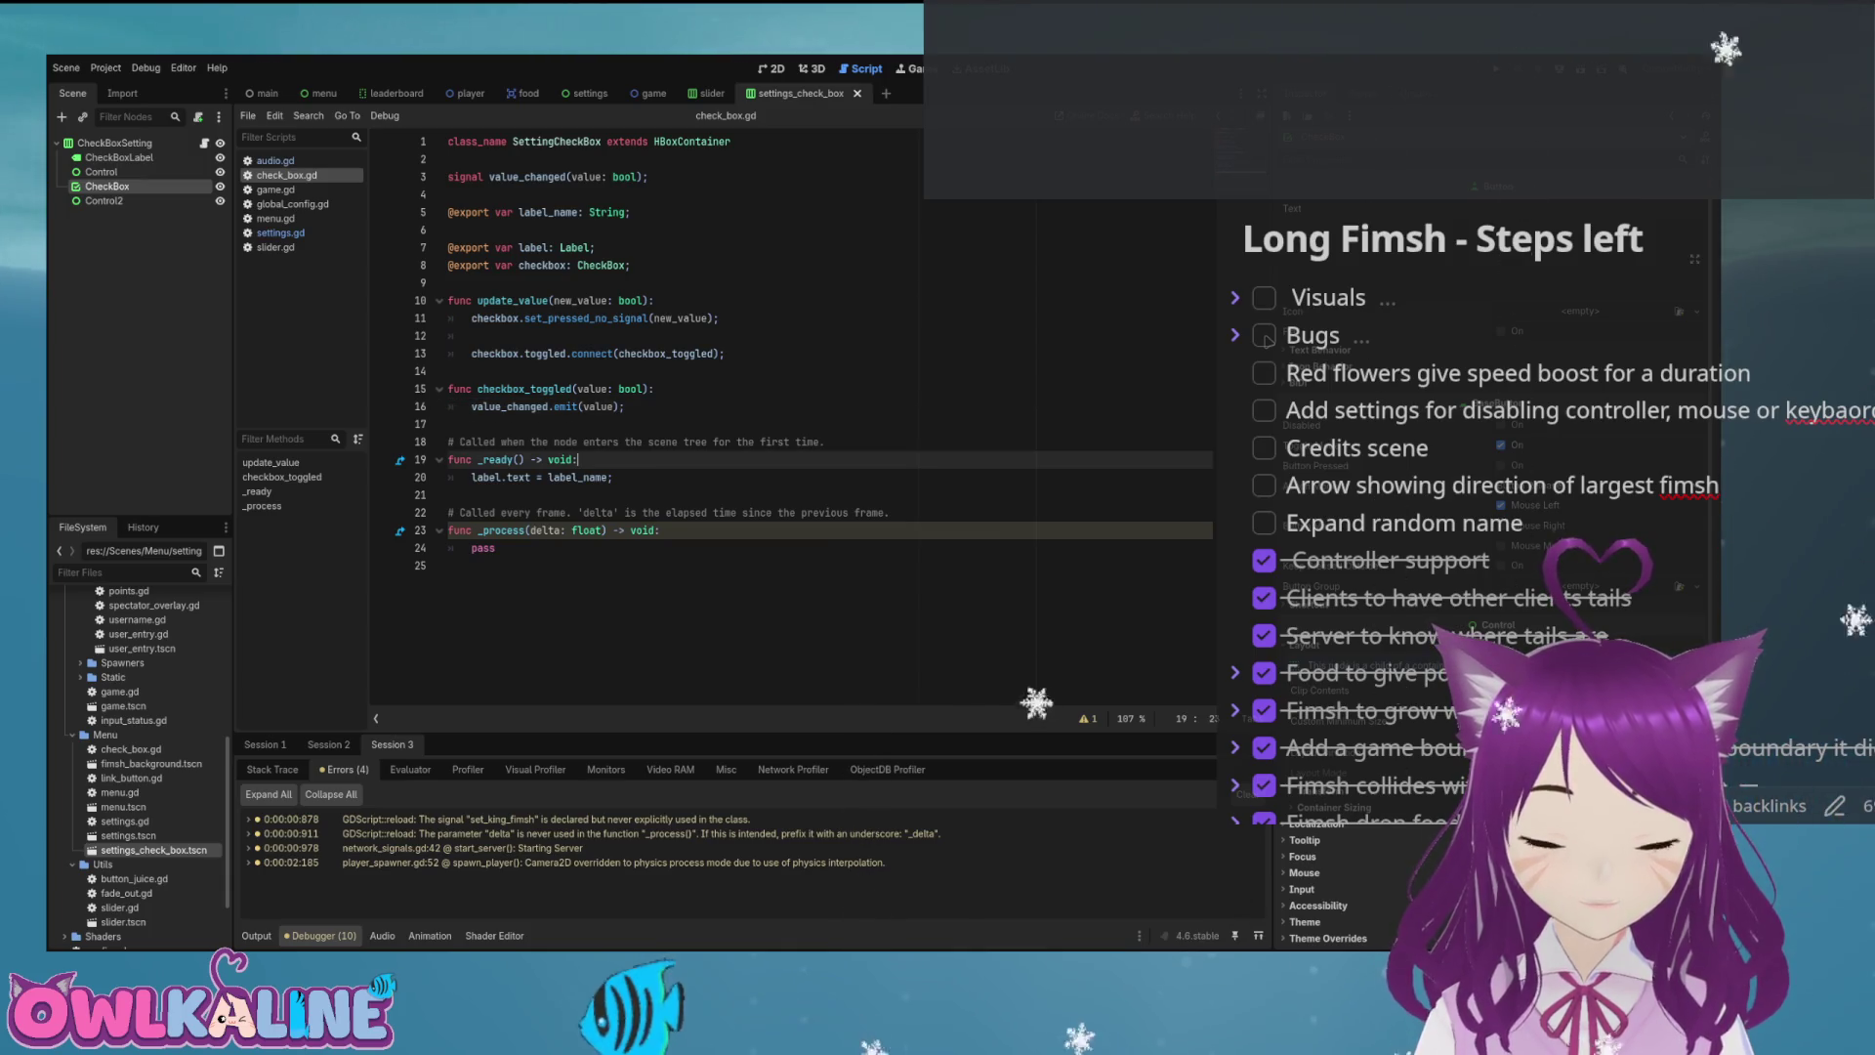
key(F5)
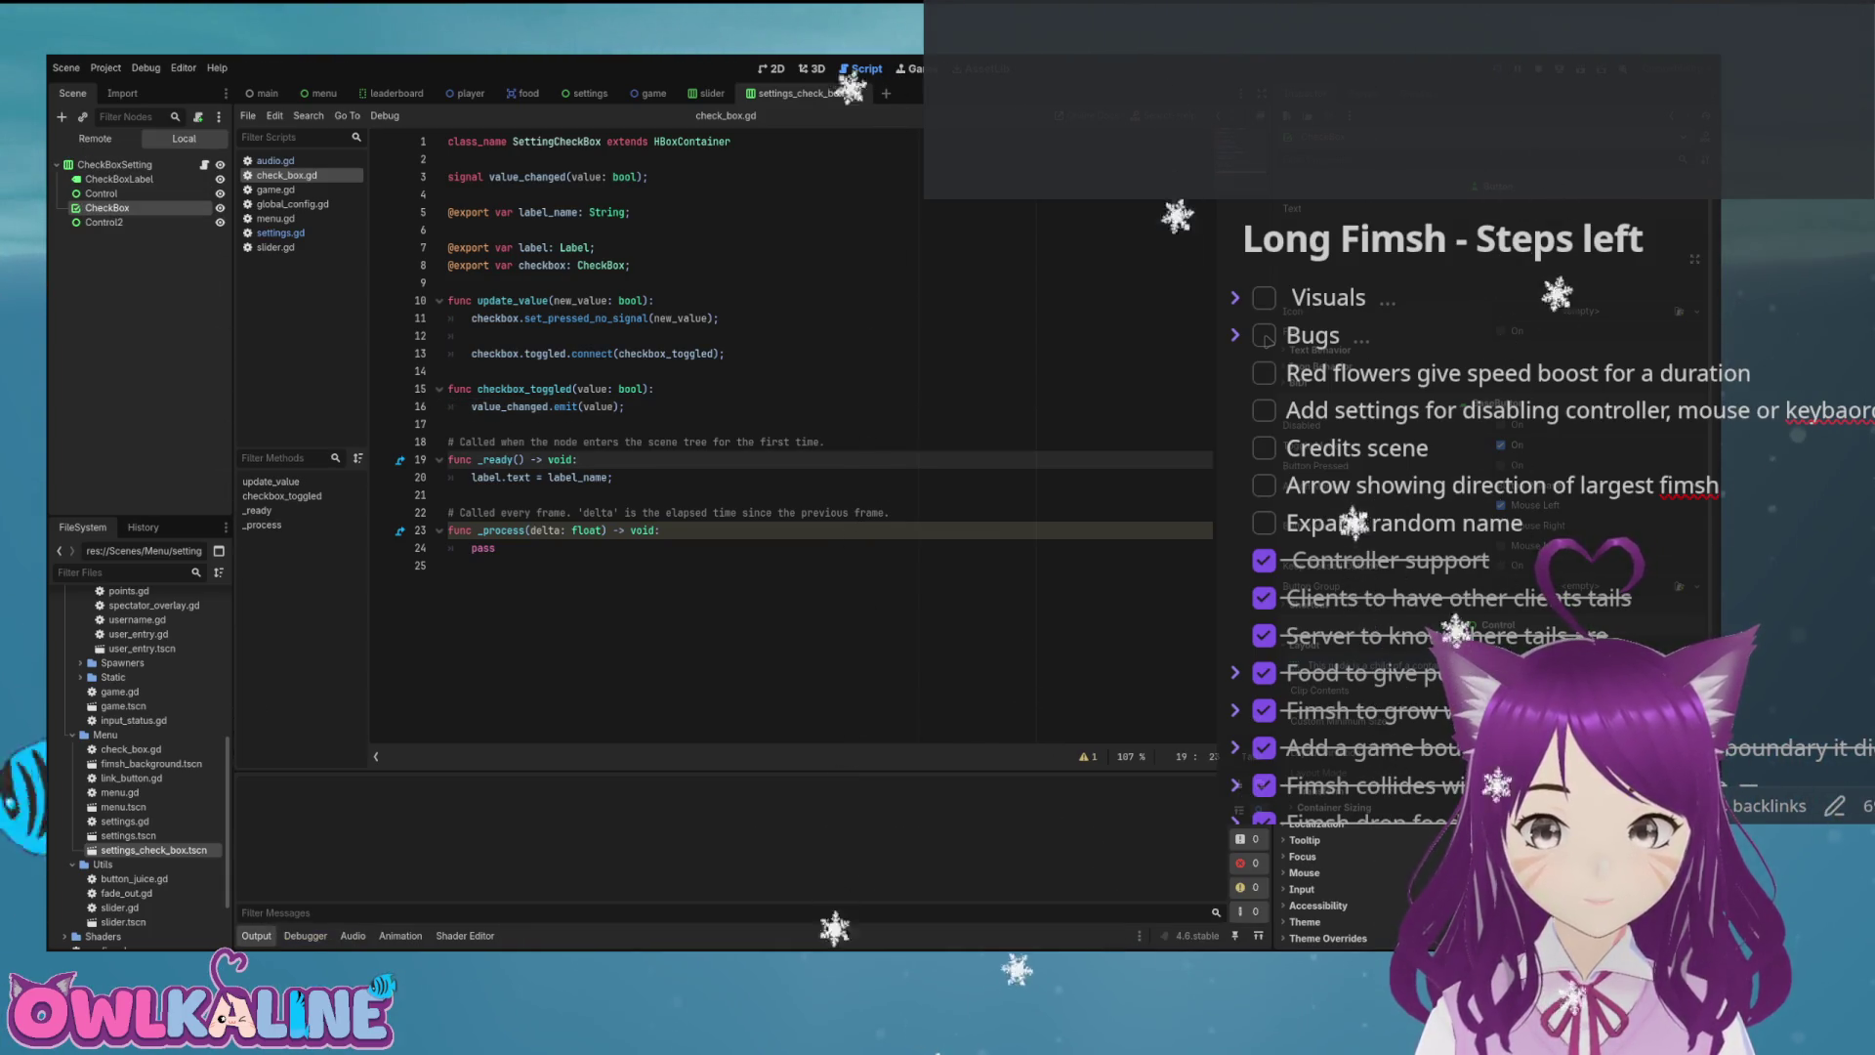